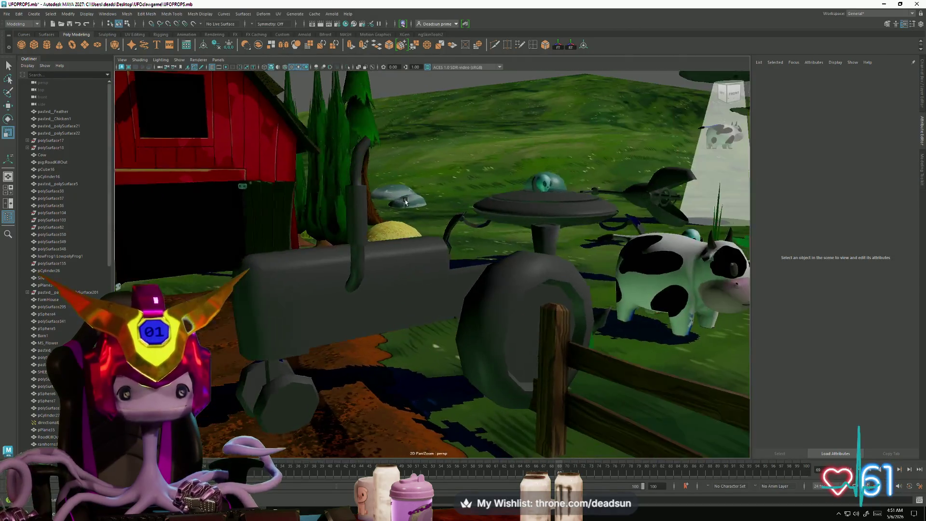
Harden the edges at the exhaust pipe's bend with Mesh Display > Harden Edge
click(314, 264)
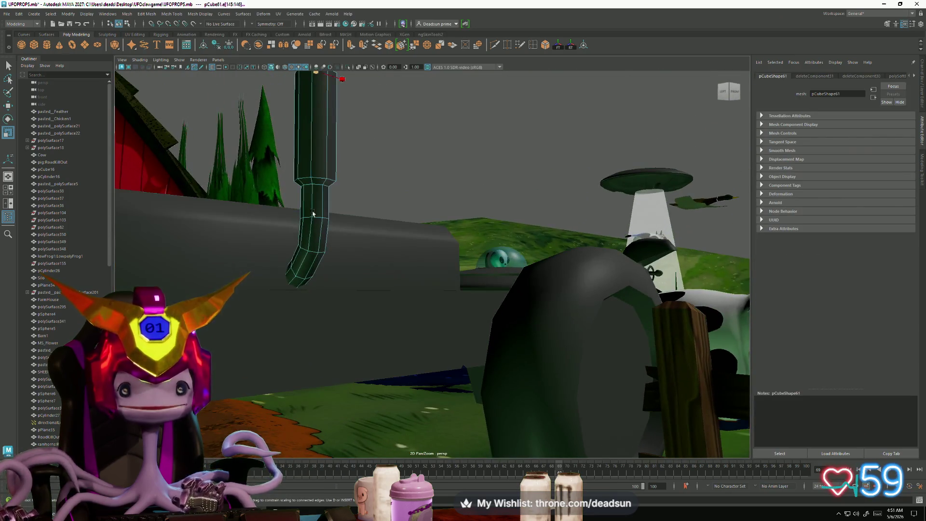
click(314, 187)
click(179, 14)
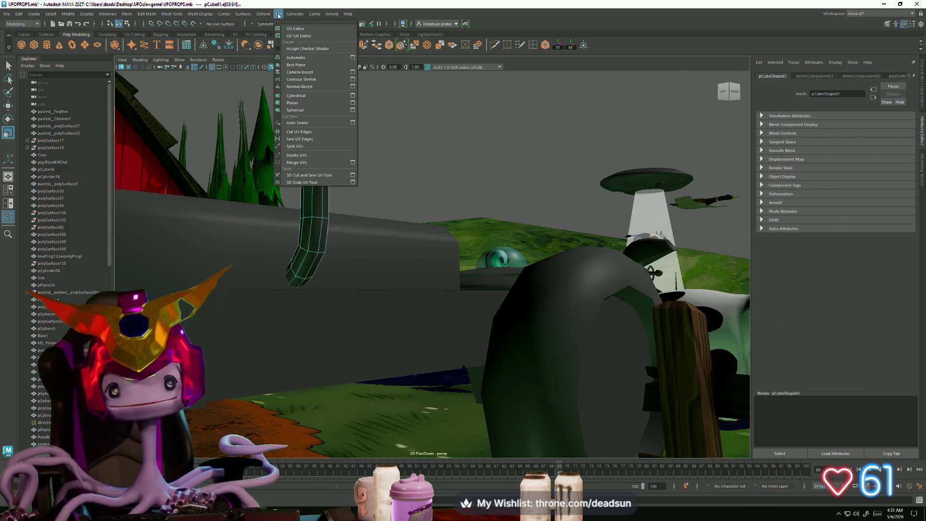
click(147, 13)
click(166, 14)
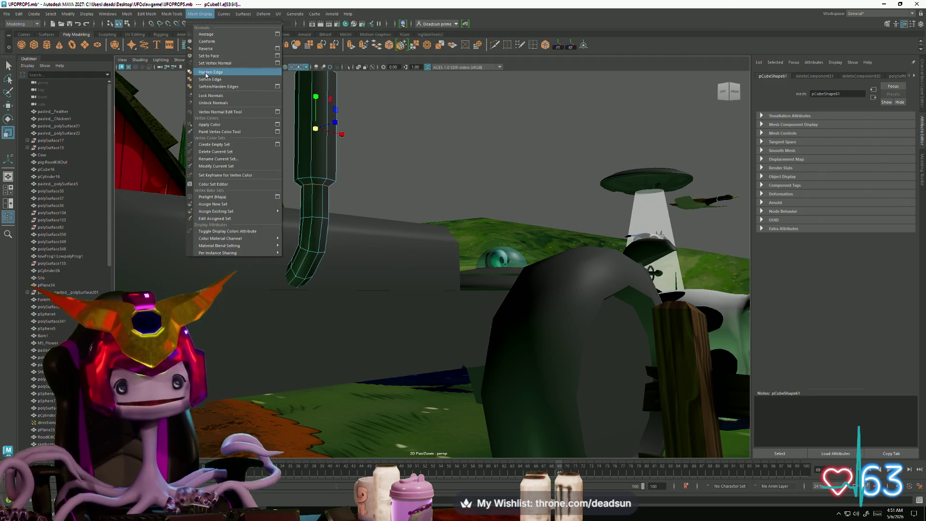
click(206, 73)
Return to object mode, deselect the exhaust pipe and zoom in on the tractor
mouse_move(367, 199)
alt+mouse_down()
mouse_move(429, 219)
mouse_move(363, 232)
mouse_move(399, 252)
mouse_move(371, 290)
mouse_move(397, 309)
alt+mouse_up()
right_click(366, 198)
click(420, 194)
alt+right_drag(397, 309, 467, 311)
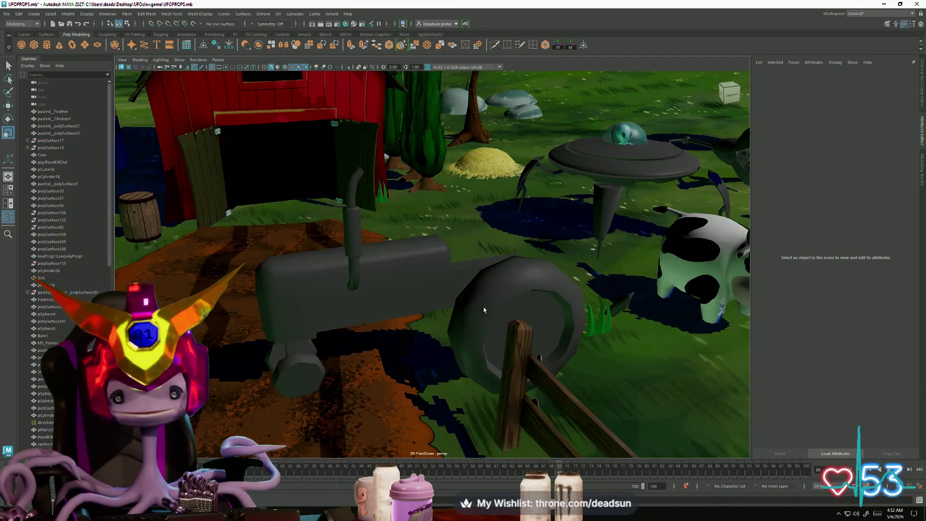
From a top-down view, create a polygon cube and move it up above the tractor body
click(503, 302)
mouse_move(503, 302)
alt+mouse_down()
mouse_move(424, 275)
mouse_move(417, 287)
mouse_move(436, 278)
alt+mouse_up()
click(454, 148)
mouse_move(454, 148)
alt+mouse_down()
mouse_move(437, 320)
mouse_move(424, 308)
alt+mouse_up()
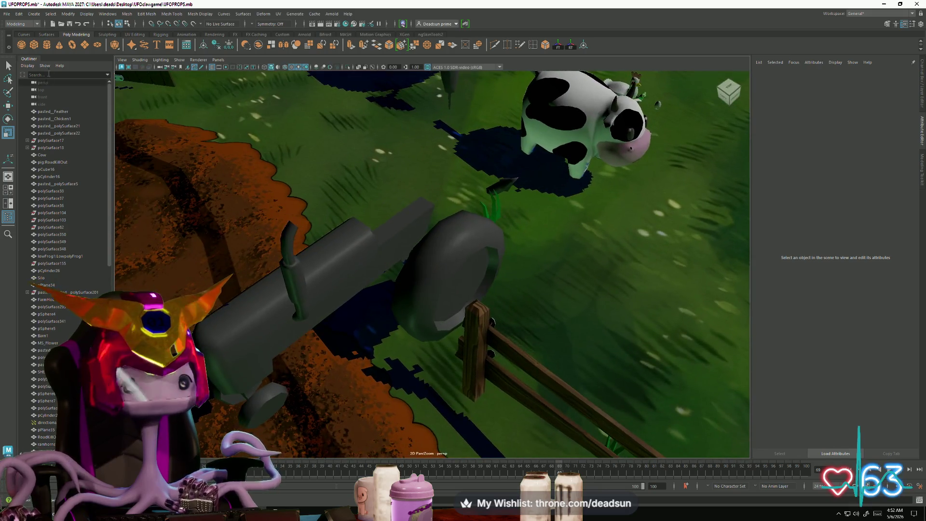
click(37, 47)
key(w)
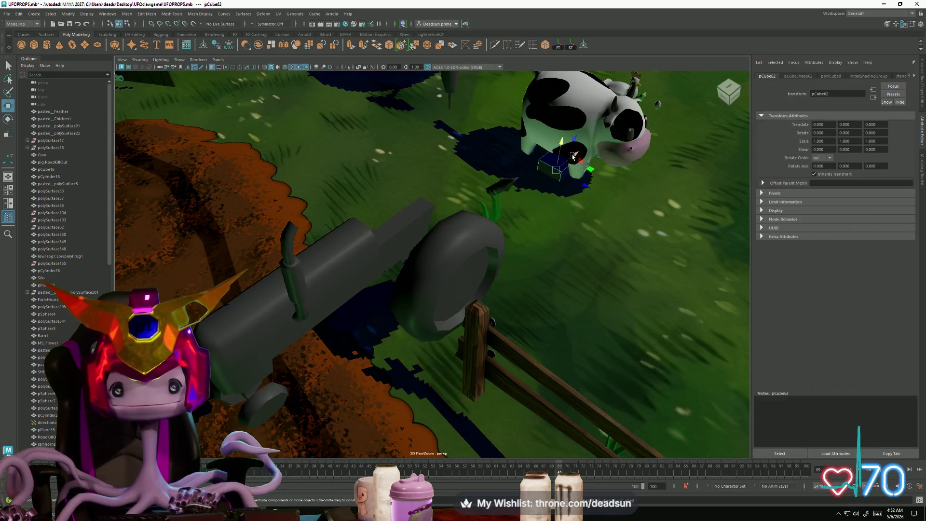
middle_drag(430, 205, 416, 215)
mouse_move(426, 253)
mouse_down()
mouse_move(425, 163)
mouse_move(425, 185)
mouse_move(423, 174)
mouse_move(423, 182)
mouse_move(513, 203)
mouse_move(381, 235)
mouse_up()
Flatten the cube to 0.338 in height and shift it slightly along X
key(r)
key(w)
key(r)
key(w)
drag(489, 210, 444, 239)
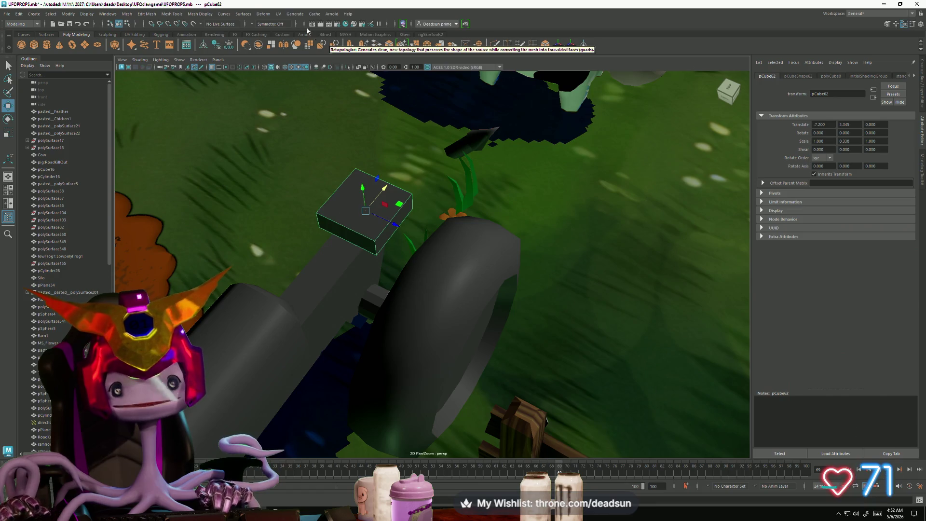
click(126, 13)
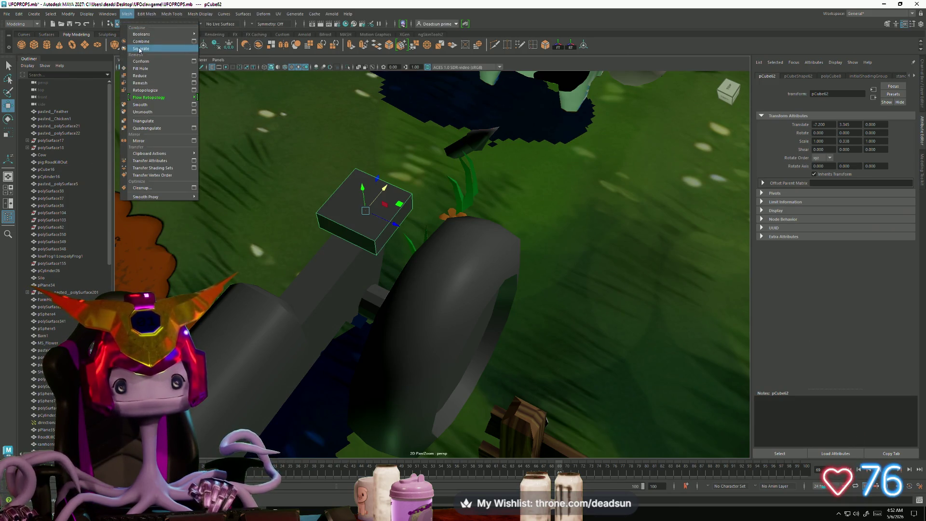
mouse_move(145, 18)
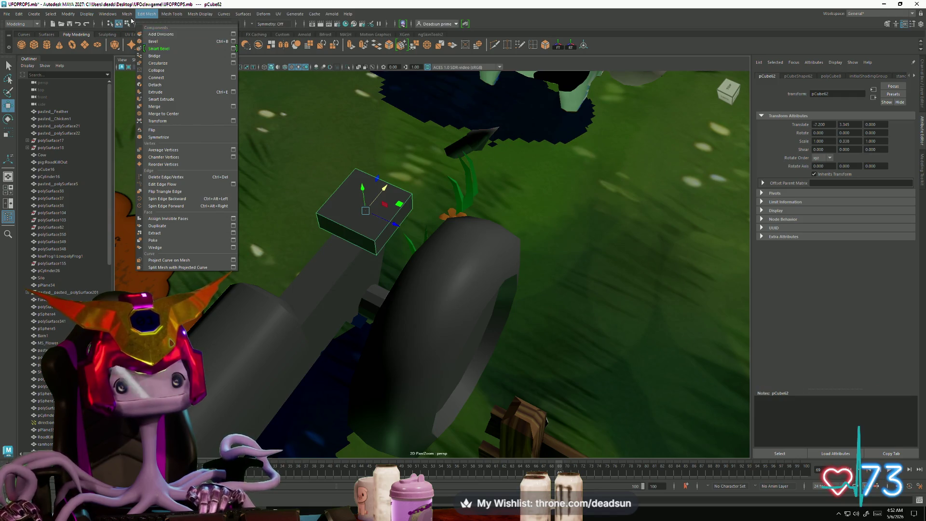
Smooth the flat box with Mesh > Smooth and select its faces for scaling
click(137, 104)
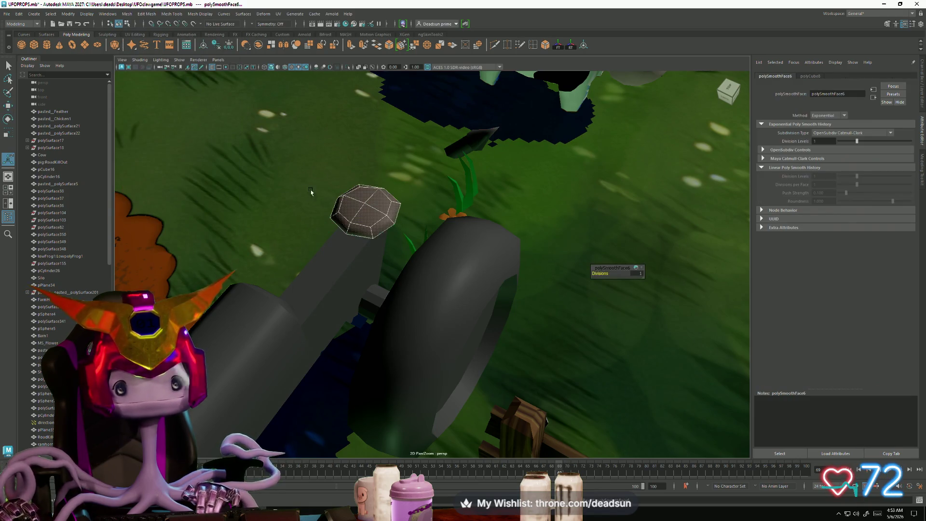
alt+drag(355, 212, 475, 217)
right_drag(475, 217, 475, 215)
click(475, 216)
mouse_move(475, 217)
alt+mouse_down()
mouse_move(477, 235)
mouse_move(475, 202)
alt+mouse_up()
key(r)
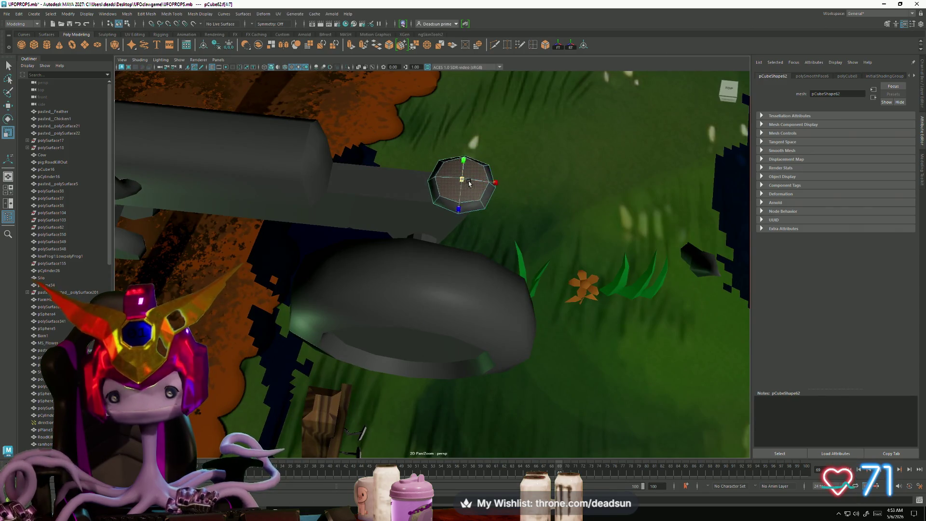
key(ctrl+e)
key(f)
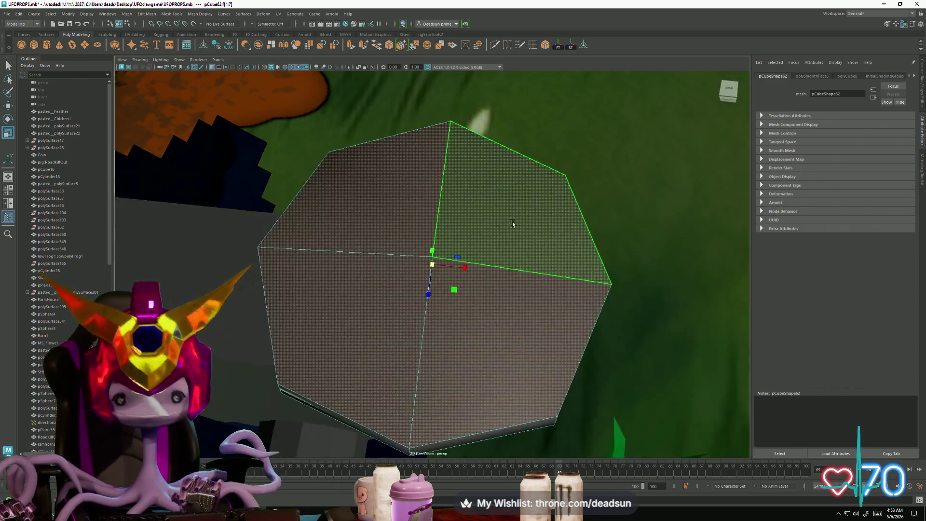
scroll(461, 209, down, 3)
mouse_move(461, 209)
alt+mouse_down()
mouse_move(436, 186)
mouse_move(419, 188)
alt+mouse_up()
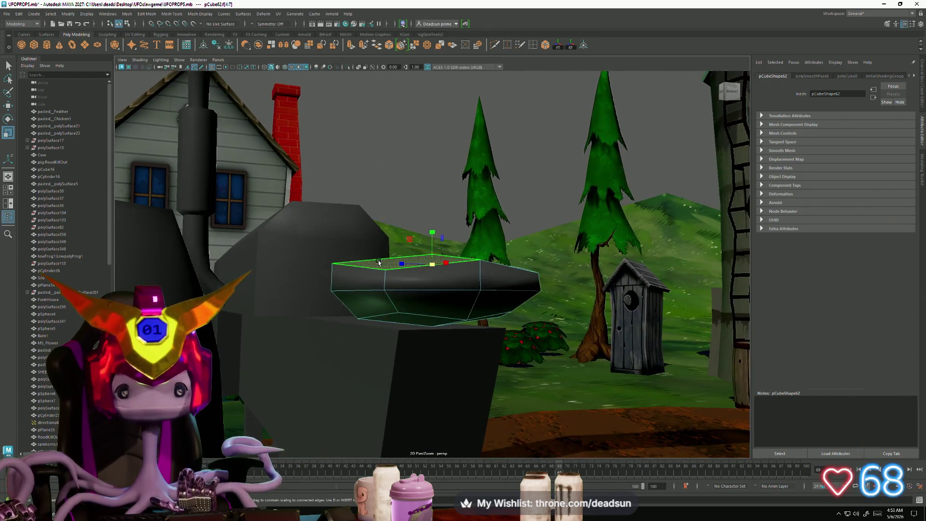
Extrude the two front faces and the side face of the smoothed piece
click(429, 277)
shift+click(507, 278)
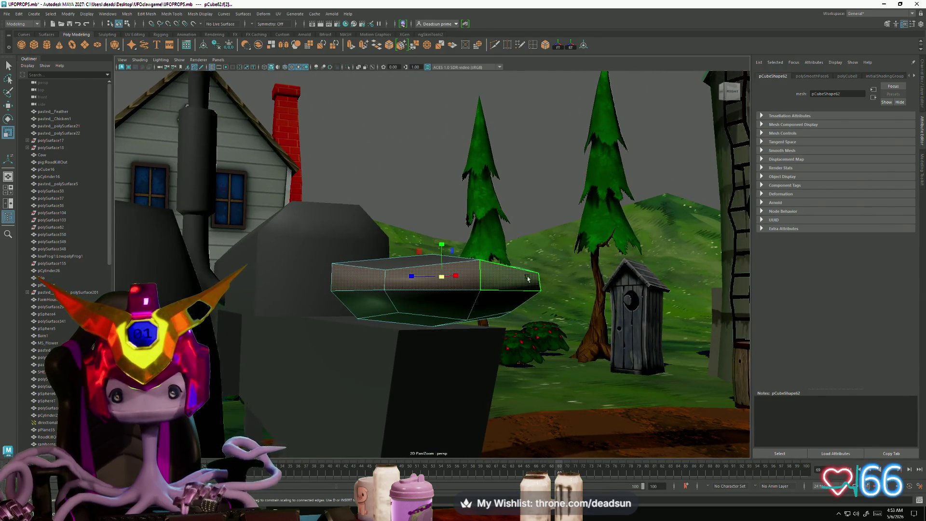
key(f)
mouse_move(395, 284)
alt+mouse_down()
mouse_move(373, 291)
mouse_move(355, 96)
alt+mouse_up()
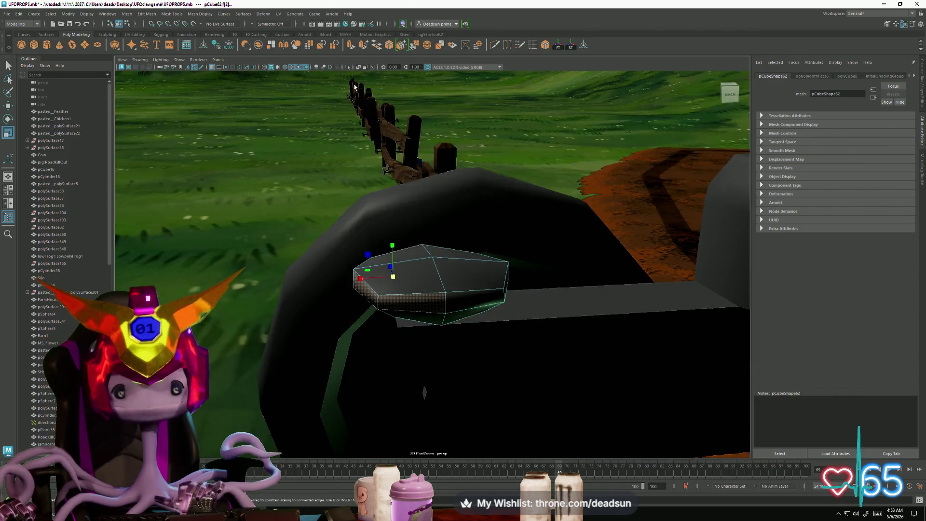
click(352, 45)
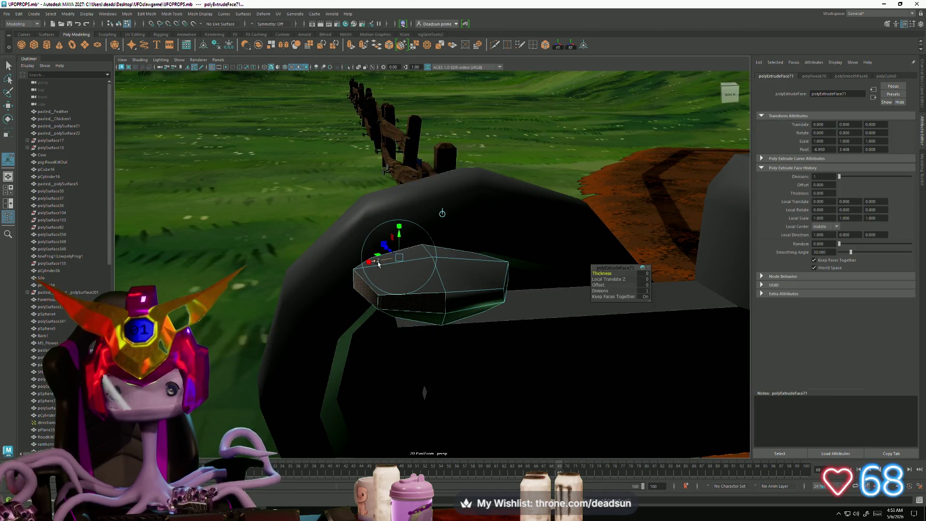
mouse_move(378, 264)
alt+mouse_down()
mouse_move(402, 292)
mouse_move(354, 320)
mouse_move(366, 314)
mouse_move(331, 314)
mouse_move(322, 284)
alt+mouse_up()
key(w)
Extrude a top face again and pull it upward into a raised rim
click(360, 313)
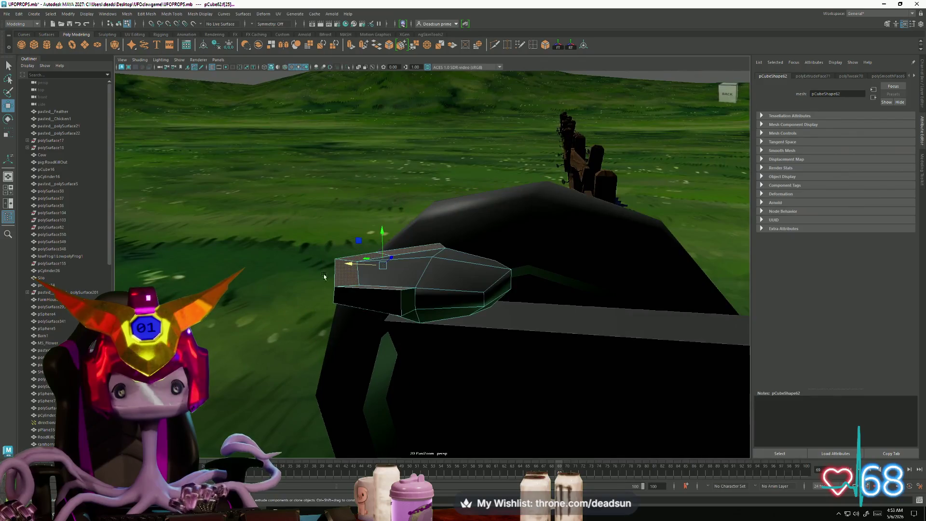
click(352, 45)
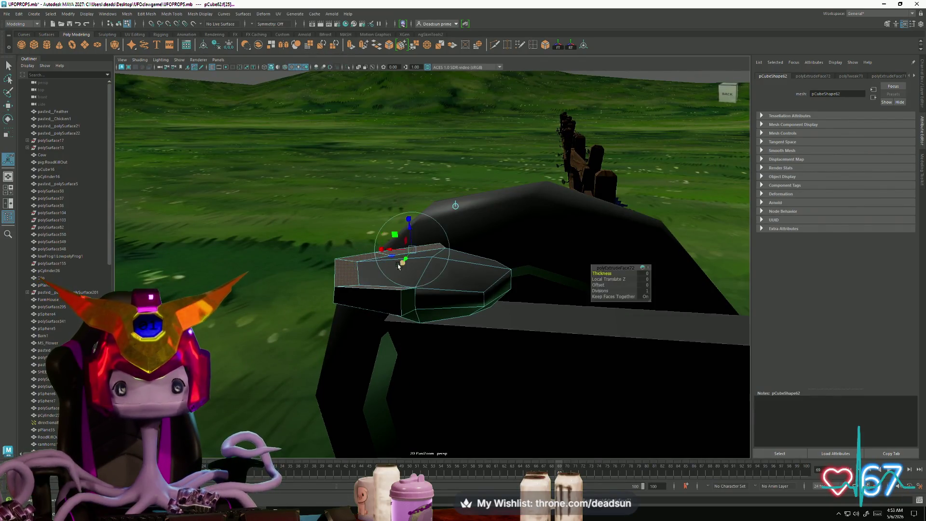
drag(382, 232, 429, 215)
key(r)
mouse_move(380, 252)
alt+mouse_down()
mouse_move(345, 241)
mouse_move(465, 249)
mouse_move(381, 263)
mouse_move(379, 246)
alt+mouse_up()
key(w)
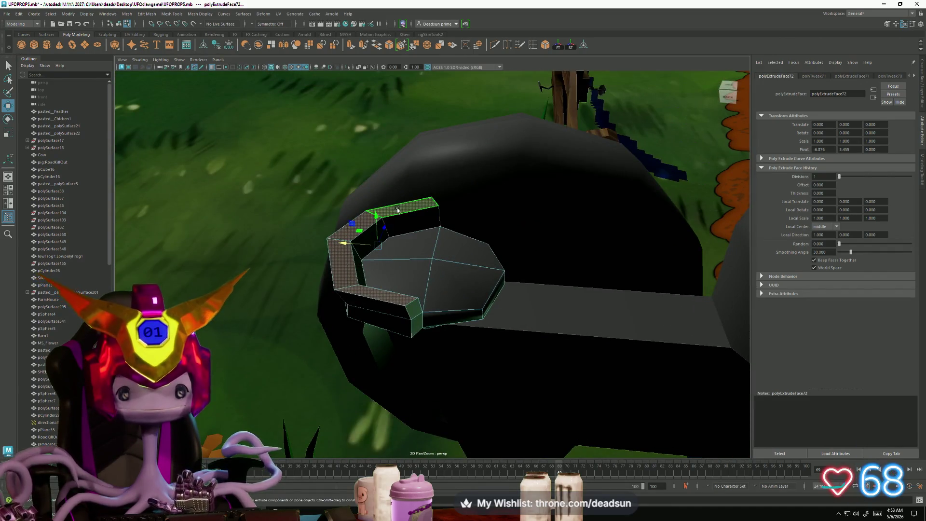
Select a top face of the rim and adjust it with Rotate and Move
click(398, 210)
alt+drag(360, 293, 390, 262)
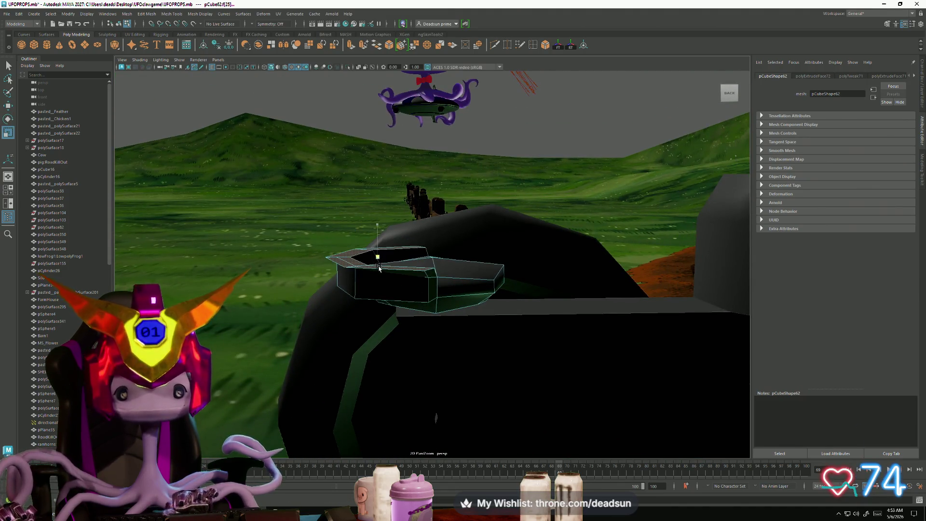
alt+drag(364, 288, 371, 275)
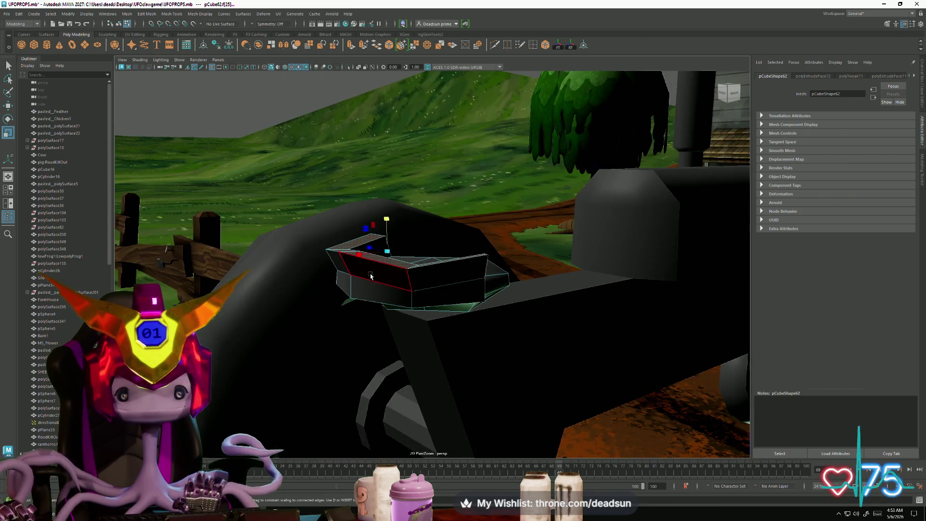
alt+drag(391, 220, 372, 279)
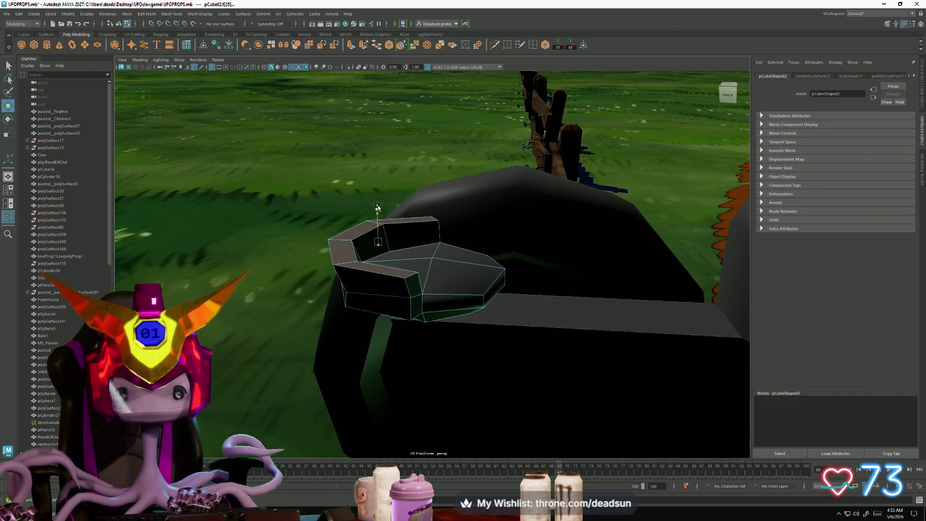
key(e)
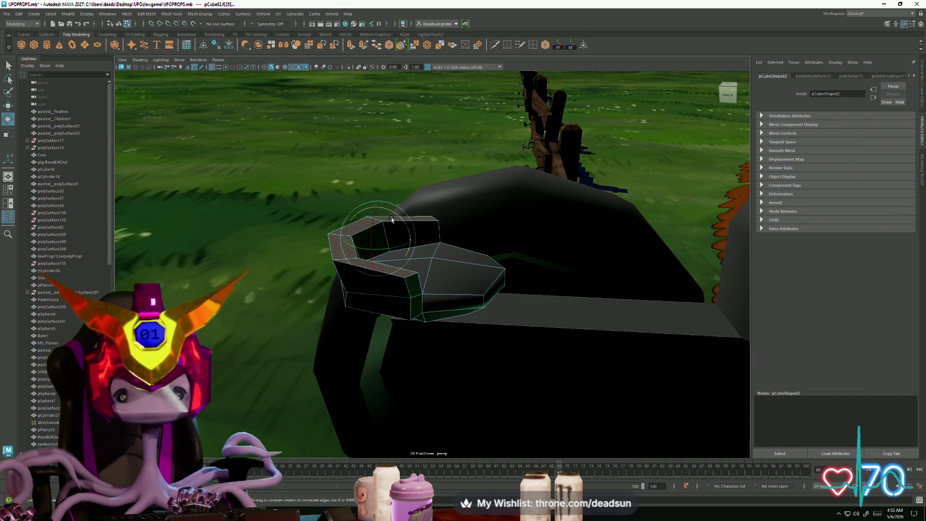
key(w)
alt+drag(344, 241, 394, 287)
In edge mode, scale a rim edge loop outward to widen the rim
key(F10)
click(362, 245)
alt+drag(361, 246, 392, 286)
key(e)
key(r)
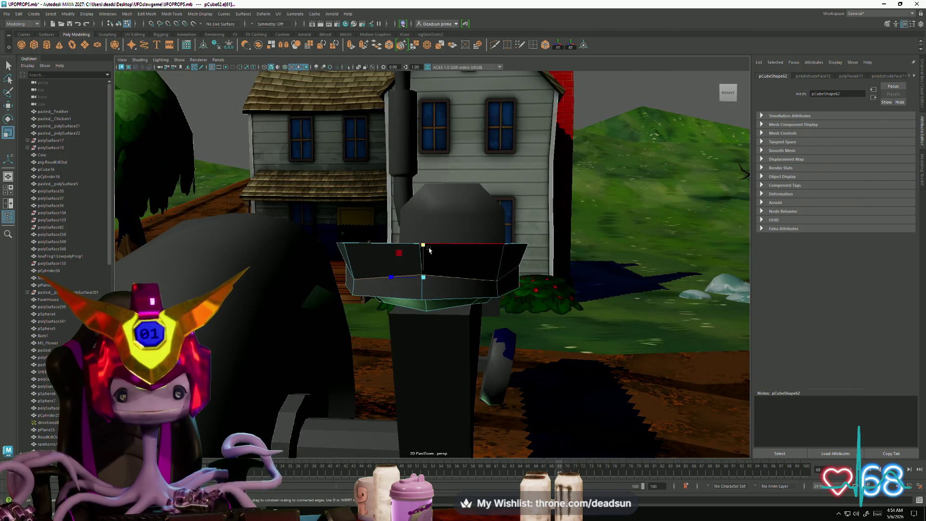
mouse_move(460, 297)
alt+mouse_down()
mouse_move(314, 265)
mouse_move(415, 285)
mouse_move(449, 278)
alt+mouse_up()
key(w)
key(r)
middle_drag(403, 280, 399, 280)
Scale another rim edge to reshape the left end, then return to Object Mode
mouse_move(400, 279)
alt+mouse_down()
mouse_move(371, 275)
mouse_move(477, 275)
mouse_move(410, 277)
alt+mouse_up()
click(379, 260)
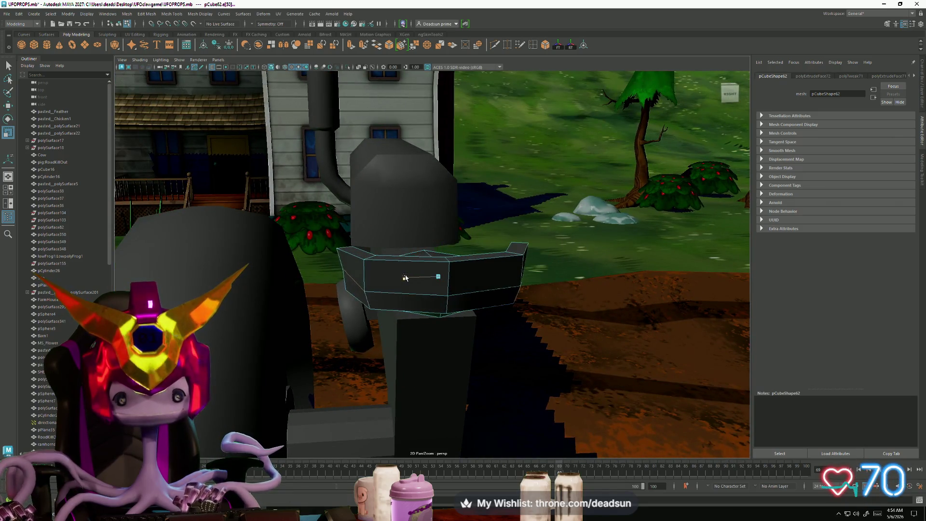
middle_drag(405, 278, 404, 277)
mouse_move(402, 277)
alt+mouse_down()
mouse_move(319, 290)
mouse_move(415, 322)
mouse_move(392, 291)
mouse_move(420, 270)
alt+mouse_up()
right_drag(422, 267, 435, 262)
alt+drag(436, 263, 352, 301)
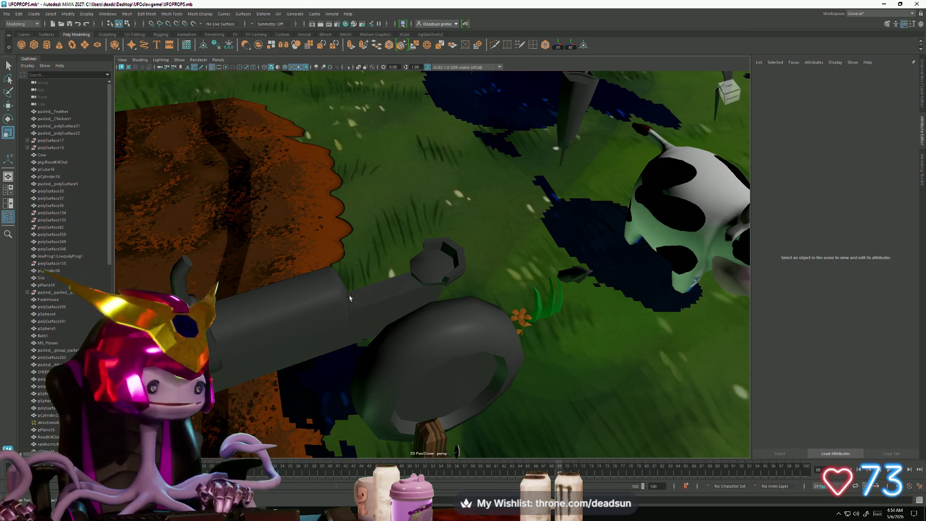
Soften the tractor wheel's edges with Mesh Display > Soften Edge and return to object mode
alt+drag(472, 317, 426, 300)
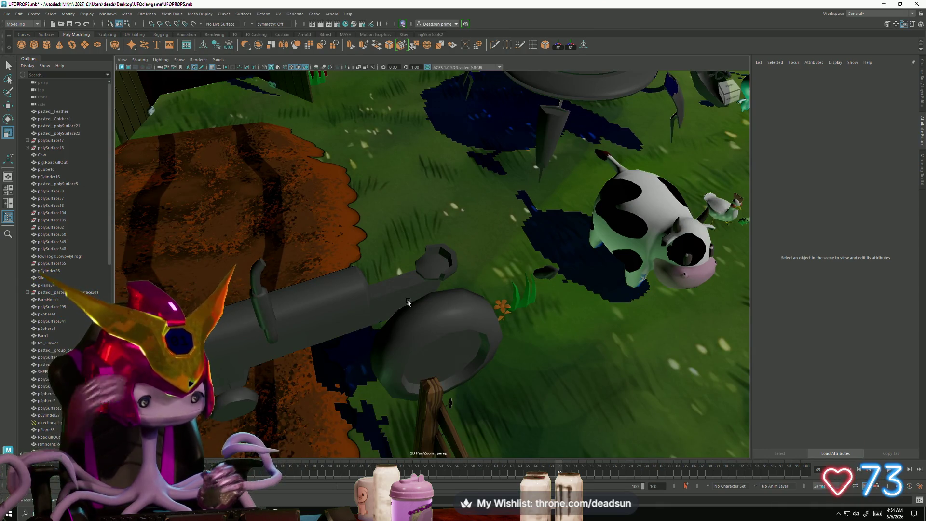
mouse_move(387, 295)
alt+mouse_down()
mouse_move(474, 372)
mouse_move(466, 349)
alt+mouse_up()
click(467, 349)
right_drag(466, 349, 466, 318)
mouse_move(466, 319)
alt+mouse_down()
mouse_move(492, 293)
mouse_move(460, 380)
mouse_move(337, 338)
alt+mouse_up()
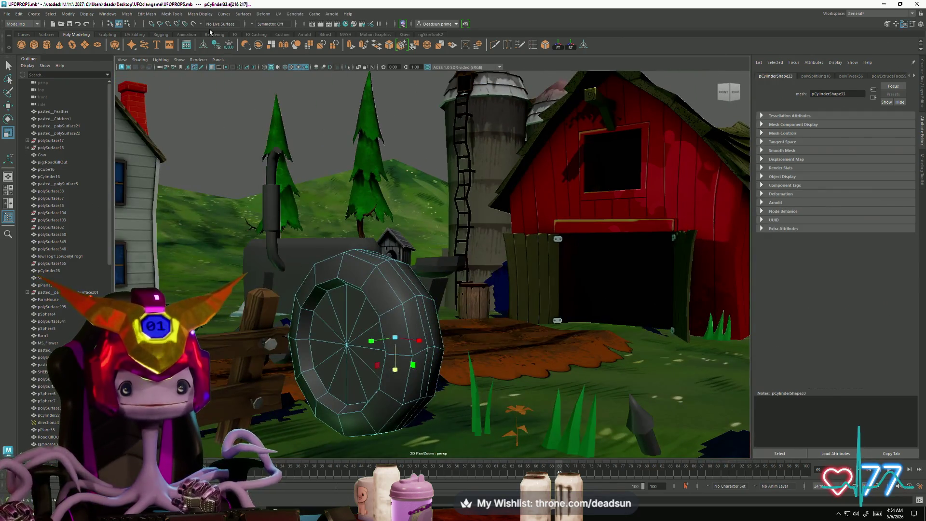
click(167, 13)
mouse_move(192, 15)
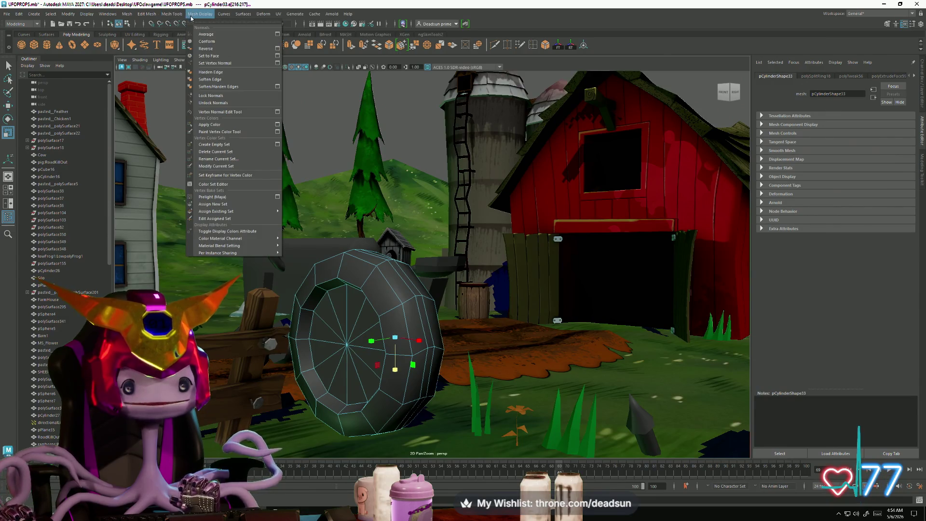
click(214, 80)
alt+drag(338, 289, 506, 265)
right_drag(517, 266, 540, 251)
mouse_move(482, 241)
alt+mouse_down()
mouse_move(353, 246)
mouse_move(504, 272)
mouse_move(320, 299)
mouse_move(261, 293)
mouse_move(314, 281)
alt+mouse_up()
Mirror the tractor wheel to the opposite side with Mesh > Mirror, then deselect it
click(285, 344)
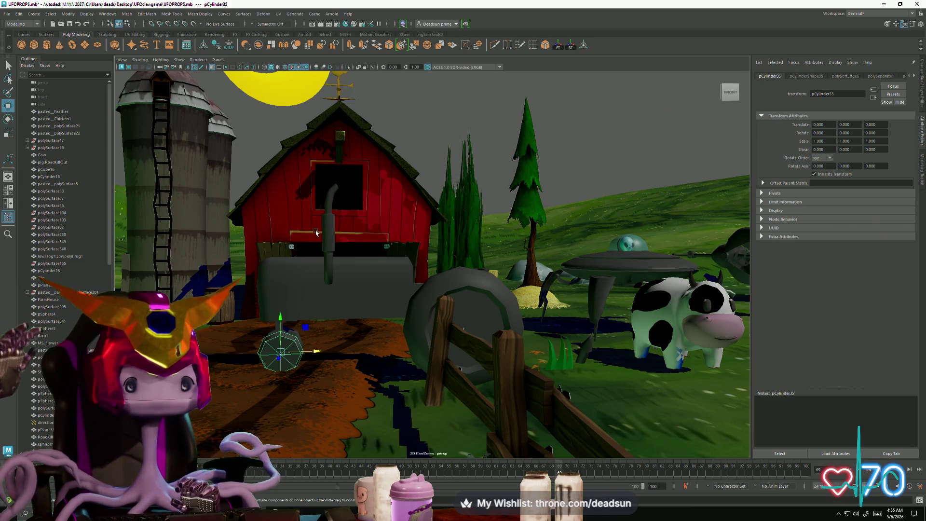
mouse_move(308, 273)
alt+mouse_down()
mouse_move(480, 361)
mouse_move(415, 320)
mouse_move(374, 316)
mouse_move(331, 332)
alt+mouse_up()
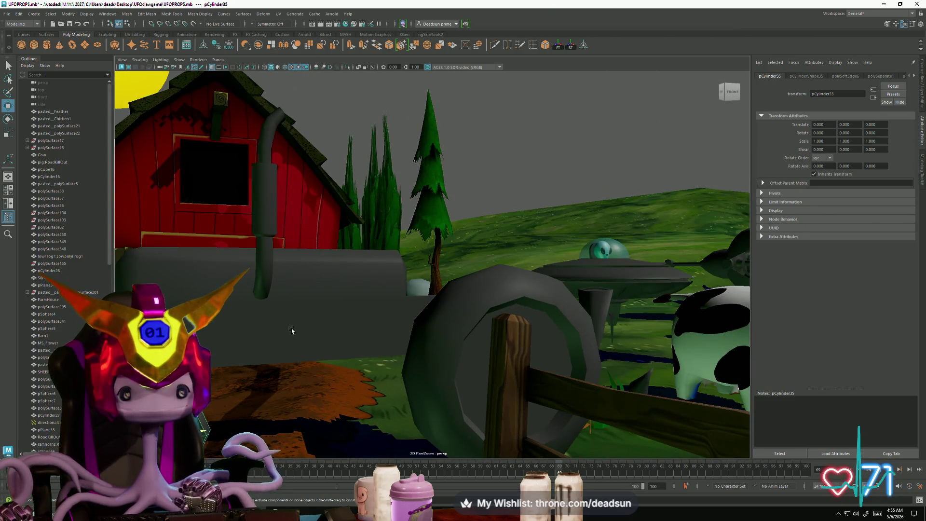
click(428, 321)
alt+drag(428, 321, 433, 329)
click(128, 14)
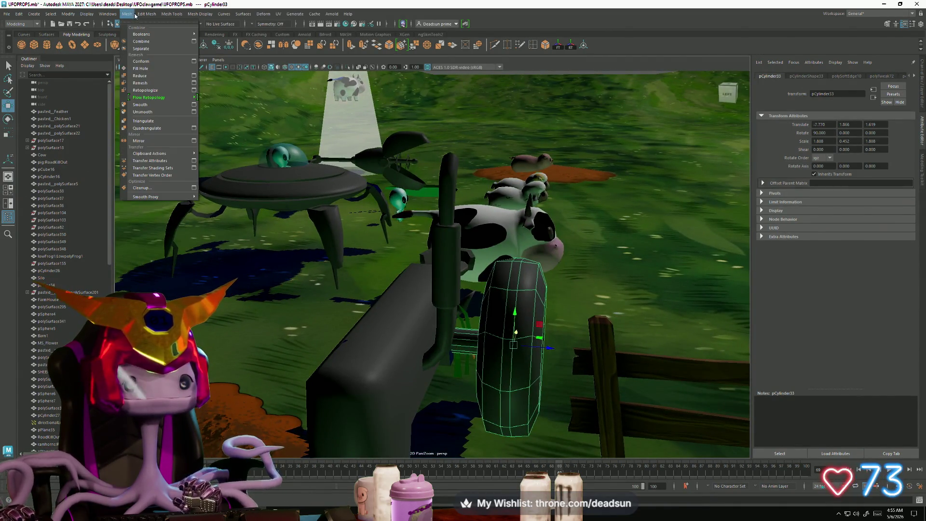
click(140, 140)
mouse_move(239, 170)
alt+mouse_down()
mouse_move(440, 238)
mouse_move(361, 292)
mouse_move(363, 251)
mouse_move(385, 239)
alt+mouse_up()
click(337, 202)
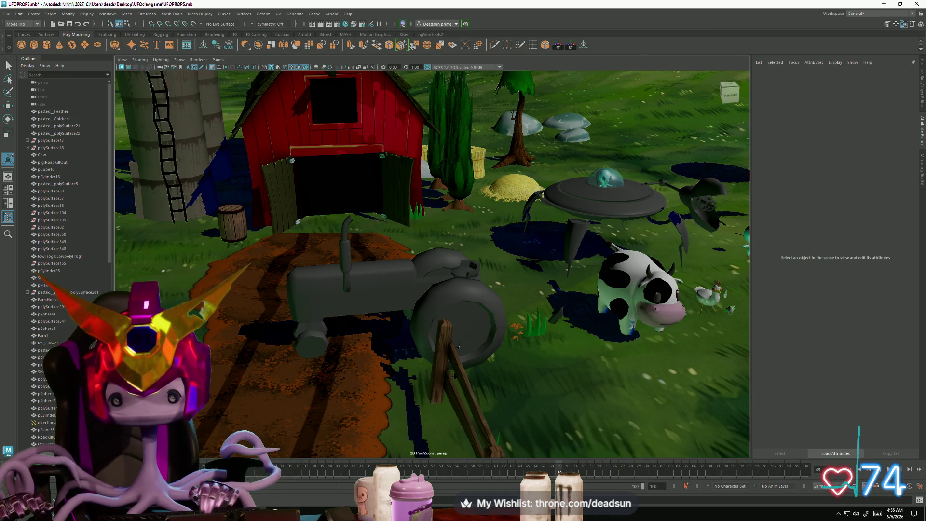
Orbit closer to the tractor and select its body box
mouse_move(398, 269)
alt+mouse_down()
mouse_move(382, 265)
mouse_move(407, 320)
mouse_move(410, 360)
mouse_move(362, 413)
mouse_move(408, 362)
mouse_move(416, 367)
mouse_move(418, 347)
mouse_move(401, 335)
alt+mouse_up()
click(345, 290)
alt+drag(344, 289, 390, 317)
scroll(388, 327, up, 2)
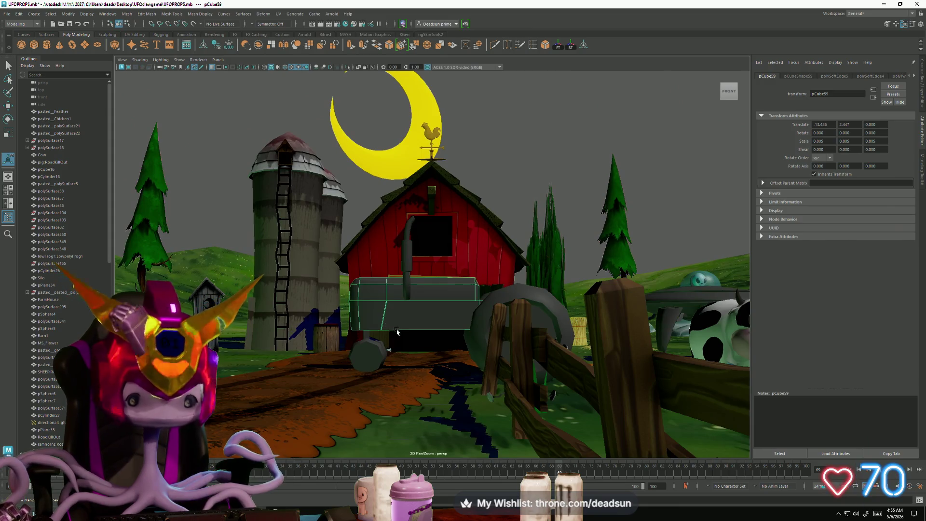
scroll(399, 331, up, 2)
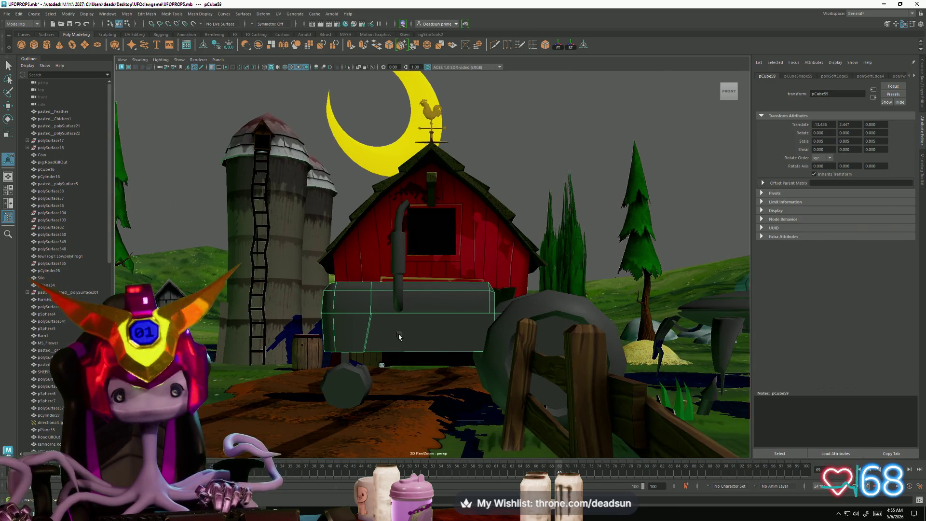
scroll(399, 336, up, 2)
mouse_move(417, 330)
alt+mouse_down()
mouse_move(458, 361)
mouse_move(504, 297)
alt+mouse_up()
click(517, 276)
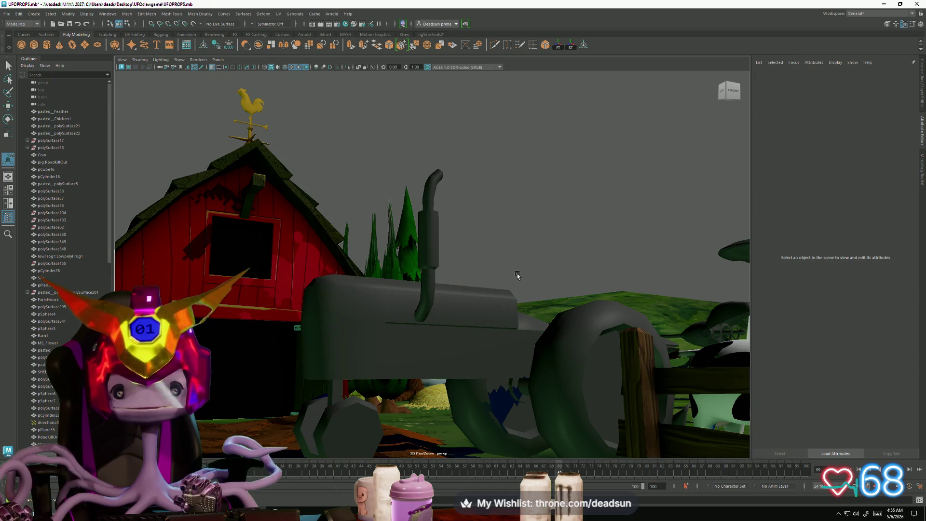
click(441, 331)
alt+drag(444, 356, 422, 359)
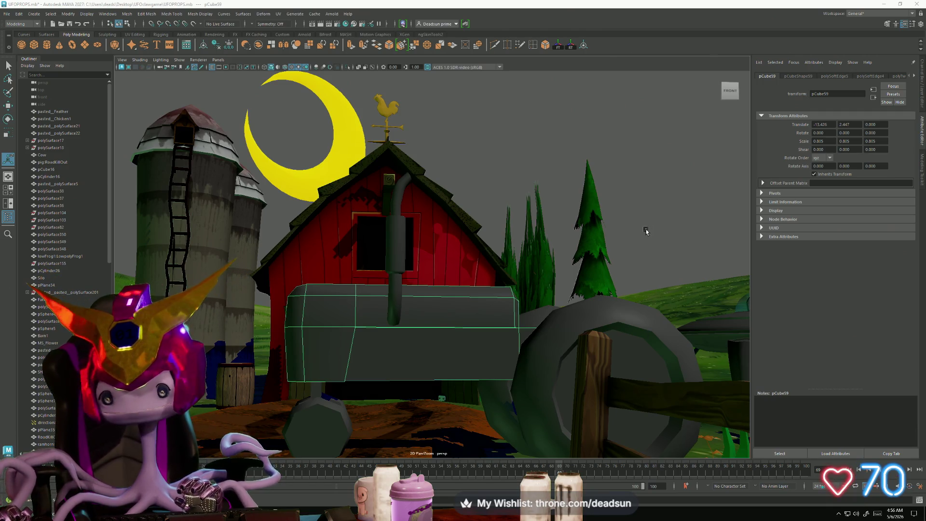
click(503, 145)
alt+drag(503, 145, 503, 408)
click(580, 345)
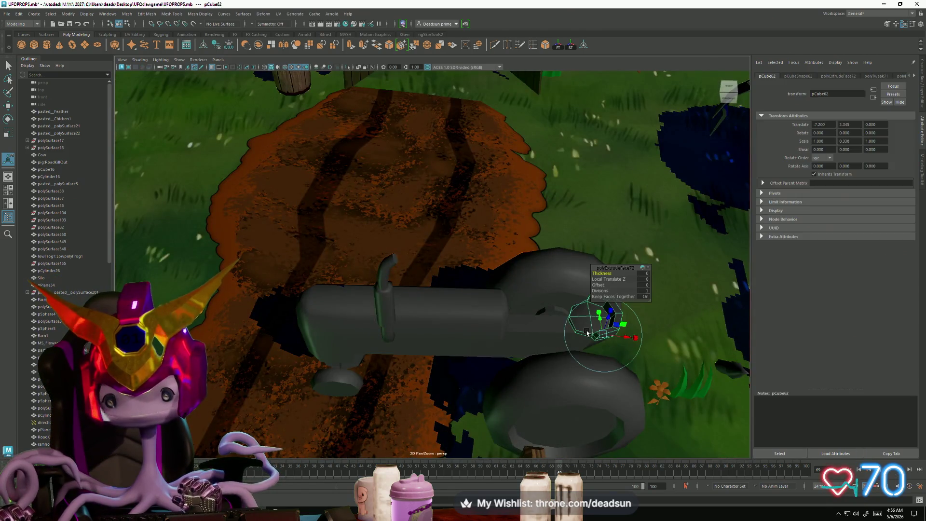
key(f)
mouse_move(574, 359)
alt+mouse_down()
mouse_move(496, 290)
mouse_move(440, 121)
mouse_move(410, 298)
alt+mouse_up()
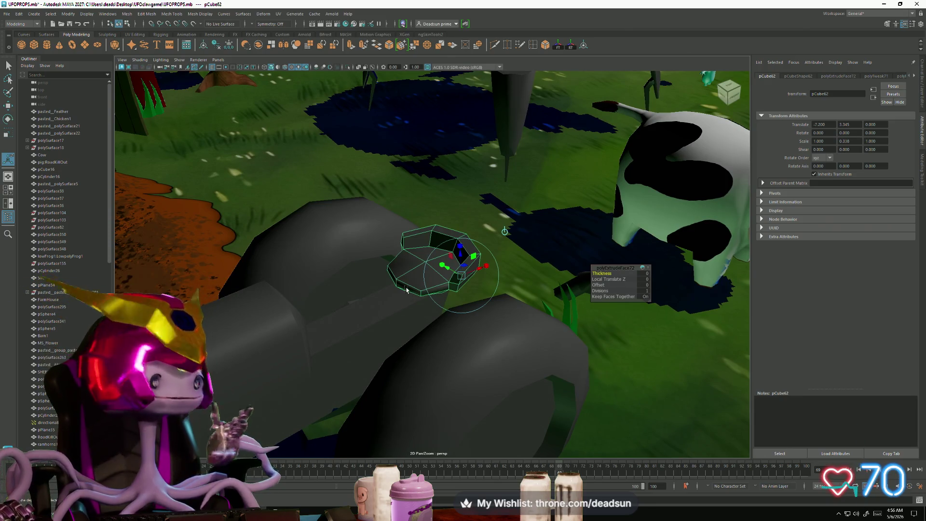
alt+drag(414, 293, 410, 284)
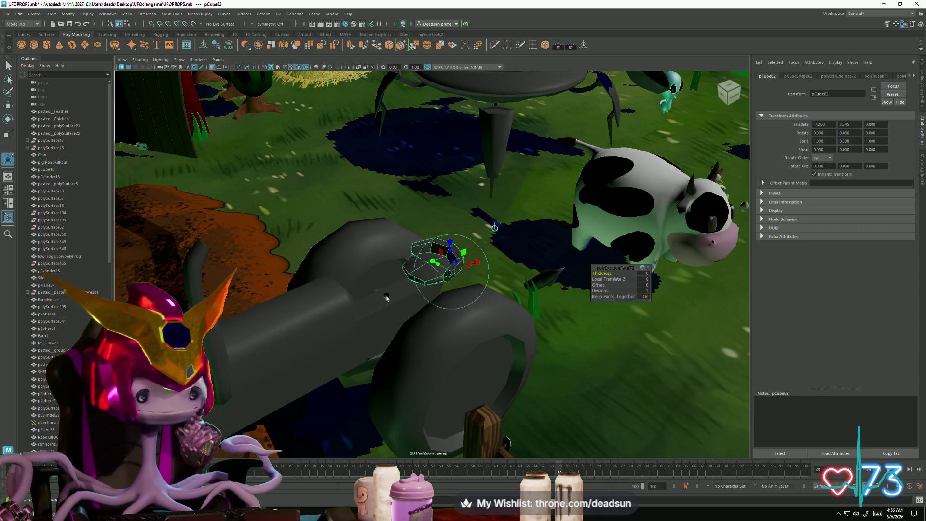
scroll(369, 275, down, 3)
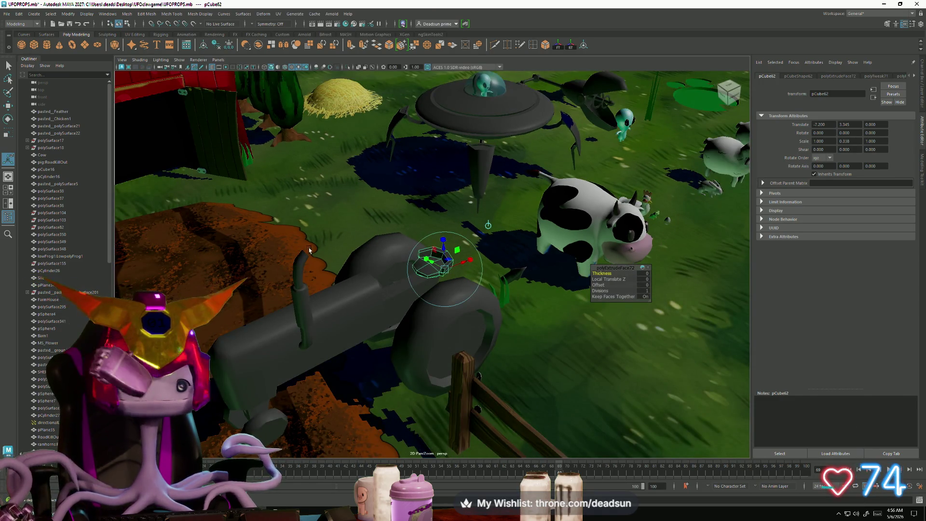
alt+drag(367, 308, 395, 461)
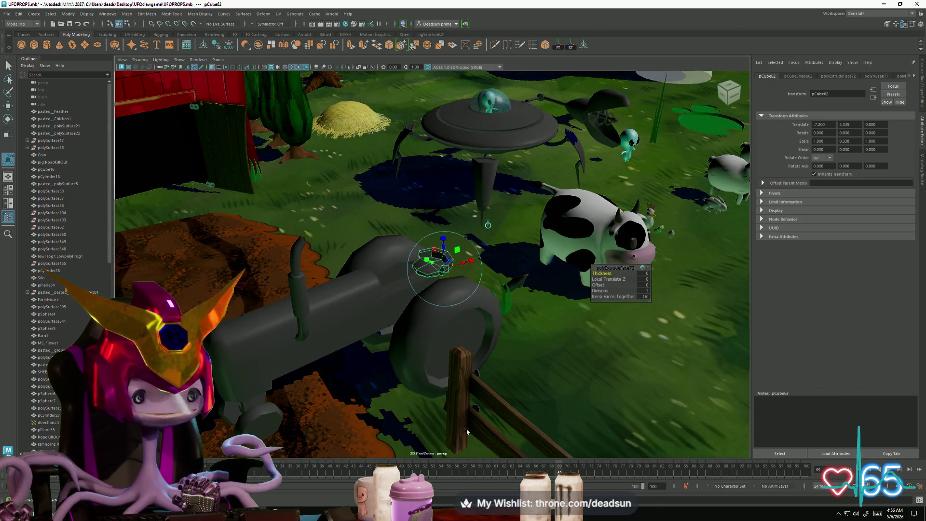
mouse_move(427, 205)
alt+mouse_down()
mouse_move(516, 258)
mouse_move(506, 266)
alt+mouse_up()
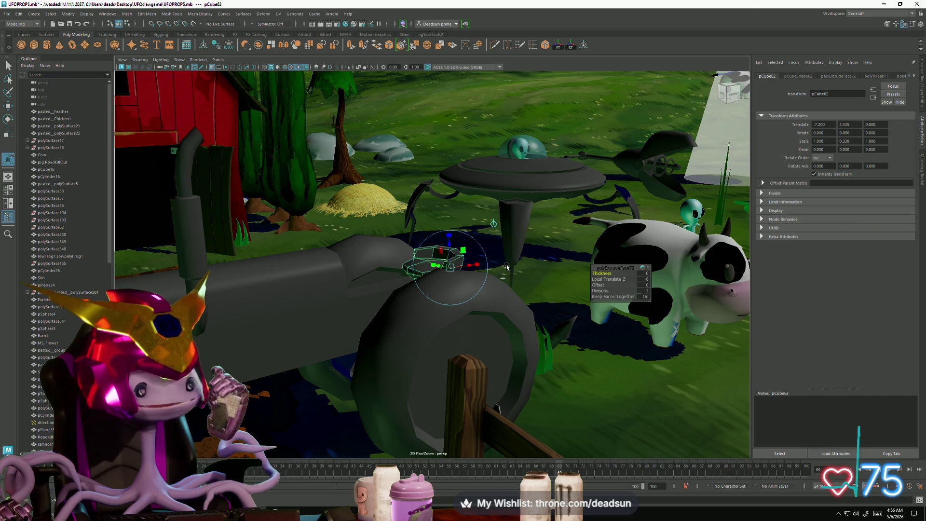
alt+drag(507, 266, 509, 262)
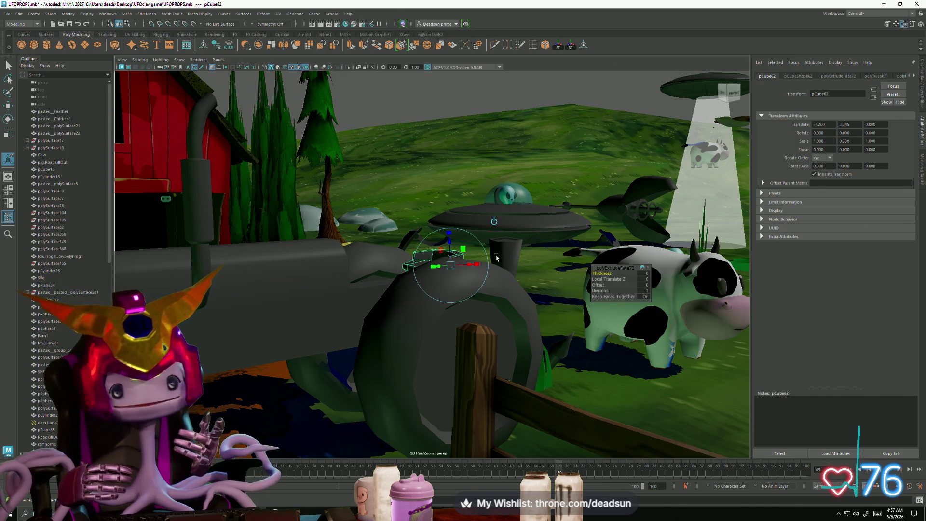
mouse_move(397, 209)
alt+mouse_down()
mouse_move(394, 165)
mouse_move(382, 238)
alt+mouse_up()
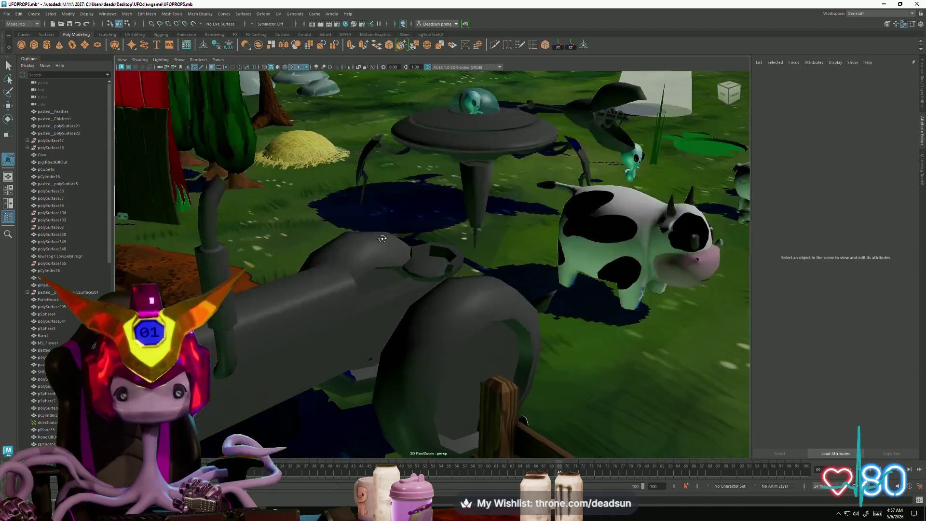
Soften the two diagonal edges through the hollow piece's centre with Mesh Display > Soften Edge
click(431, 270)
key(f)
right_drag(420, 268, 427, 228)
click(491, 251)
mouse_move(491, 252)
alt+mouse_down()
mouse_move(470, 258)
mouse_move(465, 278)
alt+mouse_up()
click(390, 235)
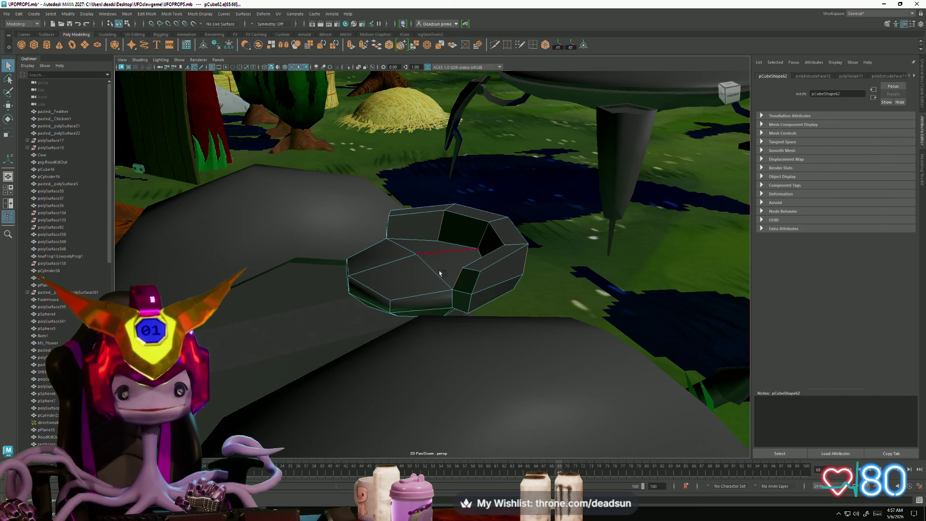
click(458, 279)
mouse_move(341, 256)
alt+mouse_down()
mouse_move(436, 276)
mouse_move(425, 289)
mouse_move(434, 270)
mouse_move(425, 279)
mouse_move(421, 271)
alt+mouse_up()
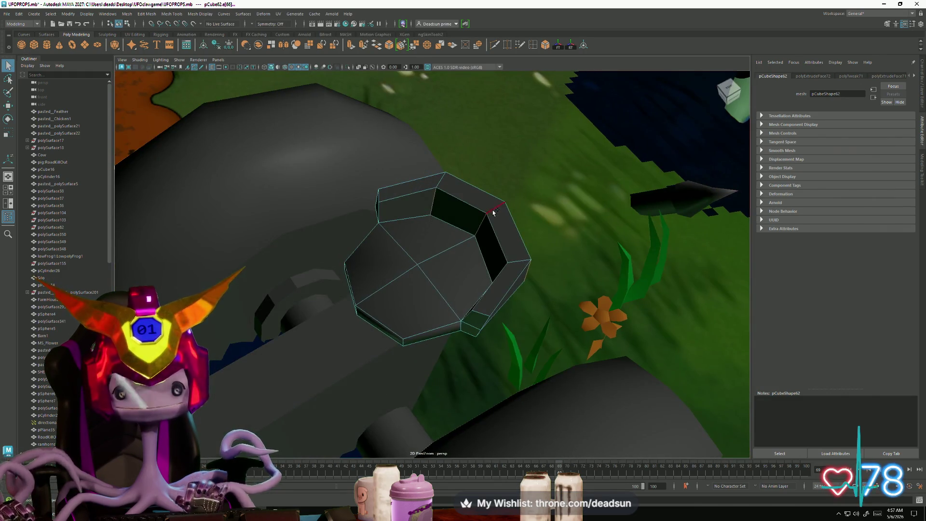
double_click(399, 285)
shift+double_click(404, 256)
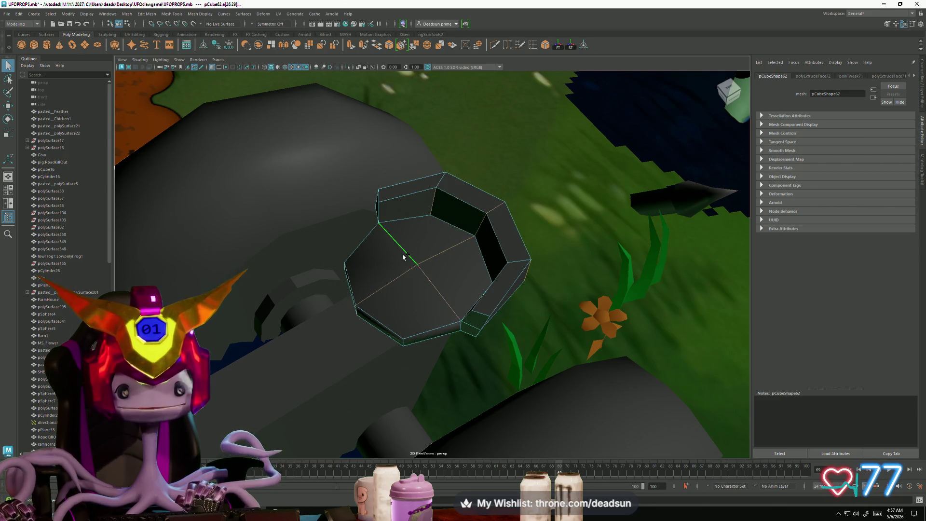
click(192, 14)
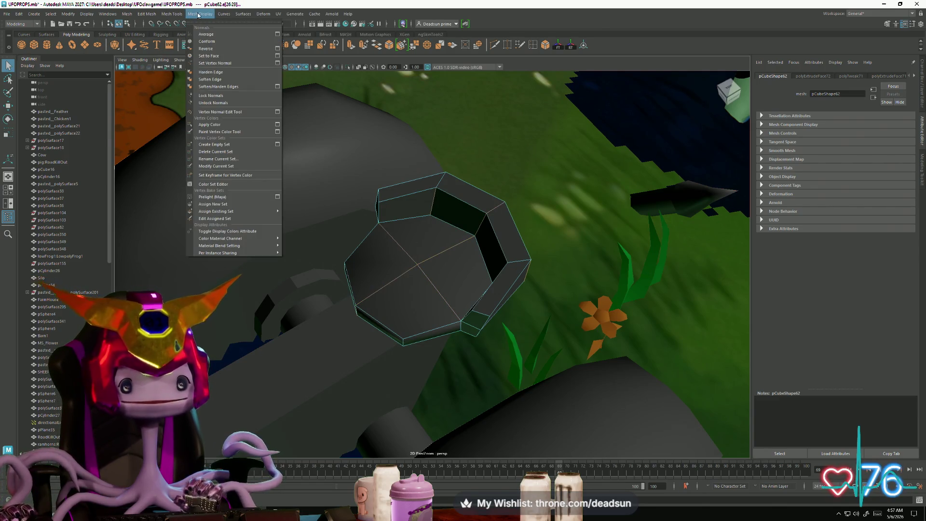
click(210, 79)
Shift the hollow piece's front-left edge with the Move tool
mouse_move(371, 233)
alt+mouse_down()
mouse_move(363, 272)
mouse_move(374, 242)
alt+mouse_up()
mouse_move(412, 259)
right_down()
mouse_move(439, 237)
mouse_move(414, 256)
mouse_move(414, 239)
right_up()
key(f)
alt+drag(414, 239, 374, 308)
click(371, 290)
key(w)
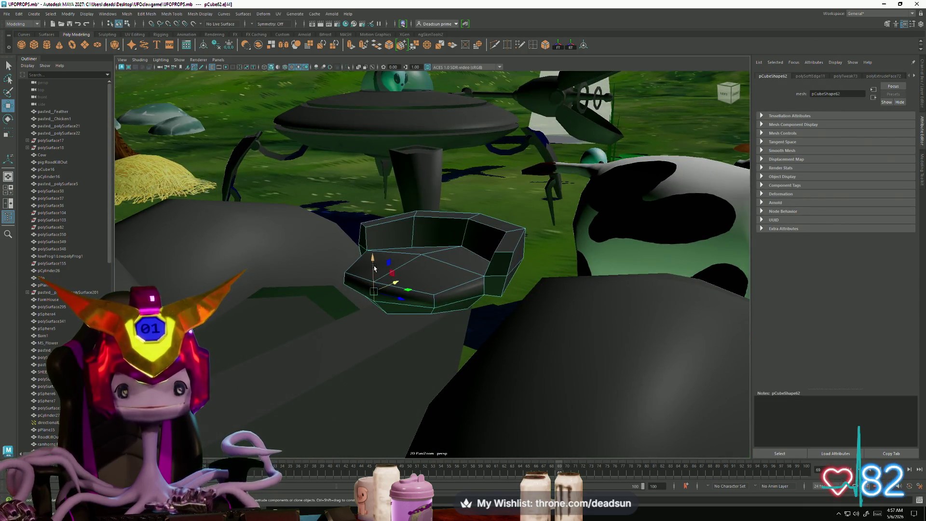
drag(371, 265, 372, 283)
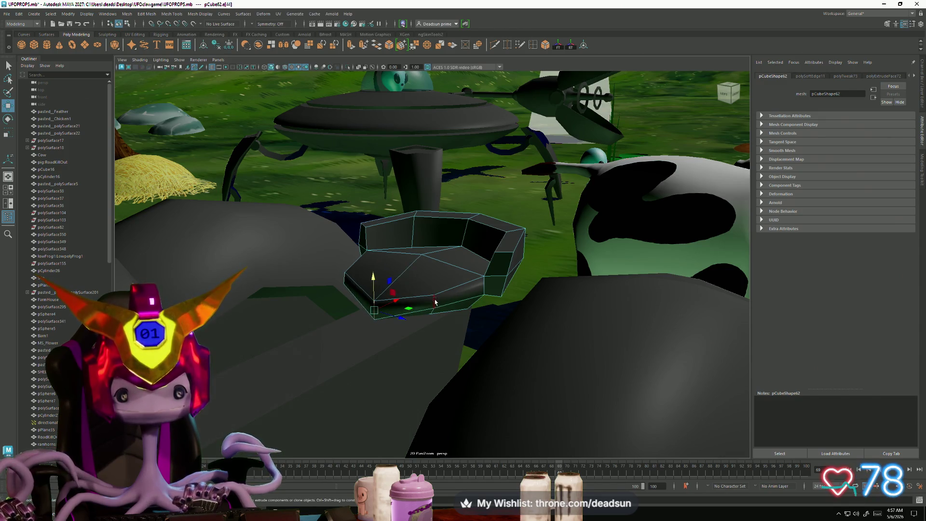
click(352, 282)
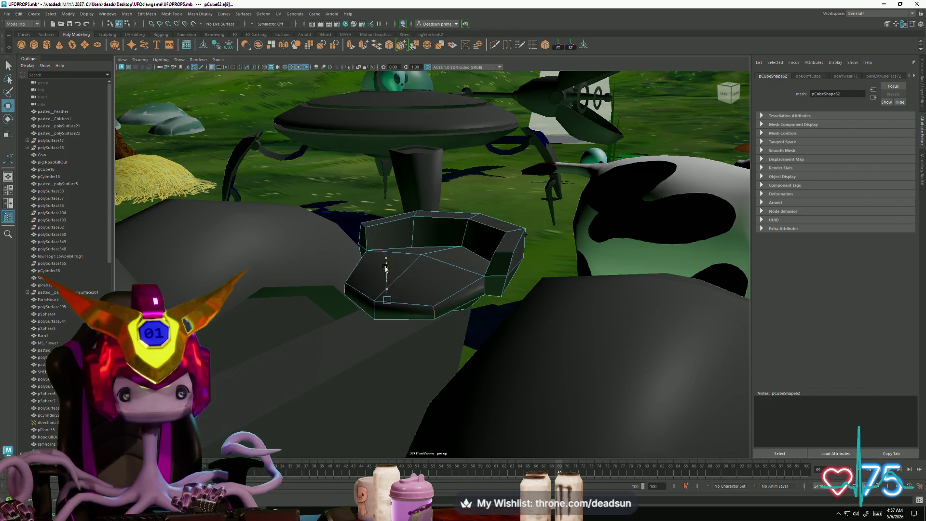
Pull the top rim vertices outward to reshape the rim, then return to object mode
right_drag(425, 261, 384, 260)
click(421, 267)
mouse_move(420, 240)
alt+mouse_down()
mouse_move(402, 263)
mouse_move(404, 215)
alt+mouse_up()
click(410, 227)
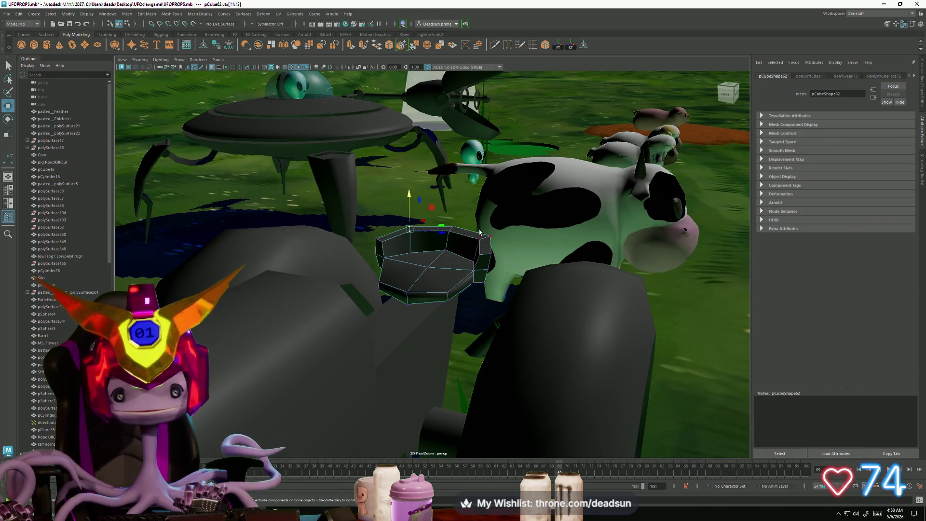
click(449, 227)
shift+drag(447, 227, 462, 234)
drag(449, 201, 499, 257)
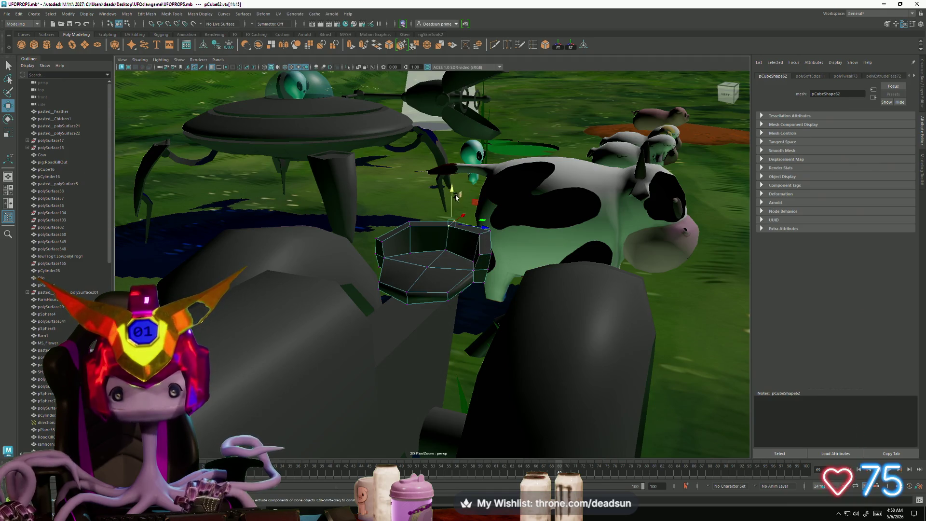
mouse_move(411, 218)
mouse_down()
mouse_move(439, 228)
mouse_move(424, 264)
mouse_up()
right_drag(423, 264, 453, 263)
mouse_move(454, 263)
alt+mouse_down()
mouse_move(375, 216)
mouse_move(383, 199)
mouse_move(407, 290)
mouse_move(436, 322)
alt+mouse_up()
click(384, 199)
Select the tractor body and frame it up close from the wheel side
scroll(439, 324, up, 5)
click(423, 320)
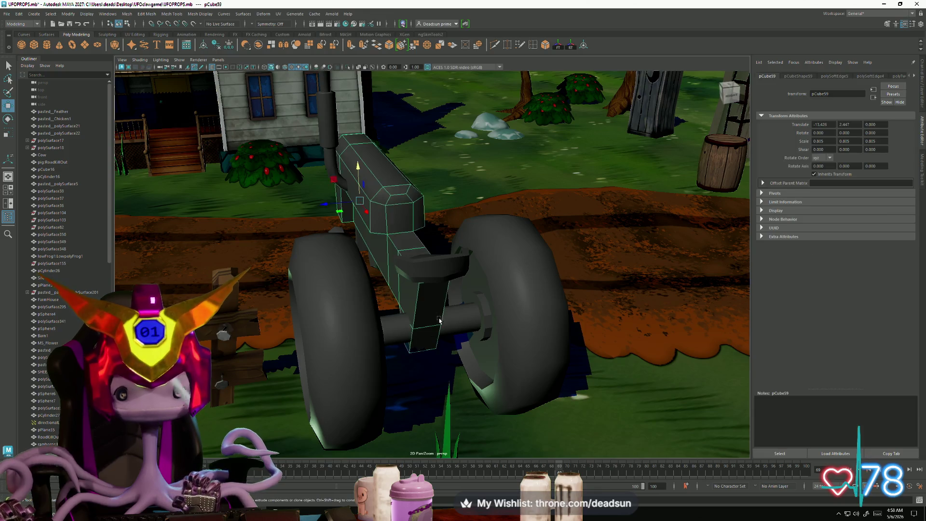
key(f)
mouse_move(452, 302)
alt+mouse_down()
mouse_move(428, 325)
mouse_move(387, 325)
mouse_move(405, 321)
mouse_move(405, 311)
mouse_move(403, 333)
mouse_move(386, 337)
mouse_move(320, 312)
mouse_move(345, 281)
mouse_move(431, 337)
mouse_move(434, 313)
mouse_move(395, 283)
mouse_move(489, 150)
alt+mouse_up()
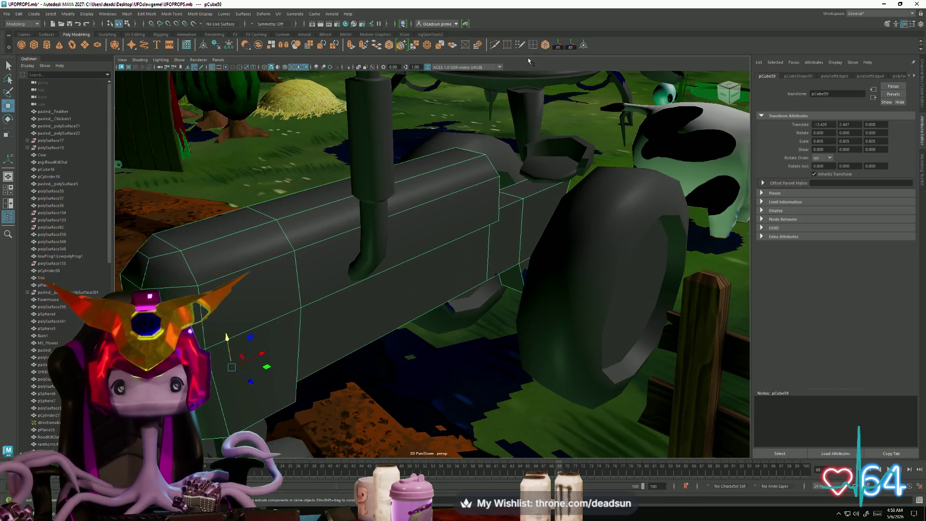
alt+drag(411, 251, 467, 83)
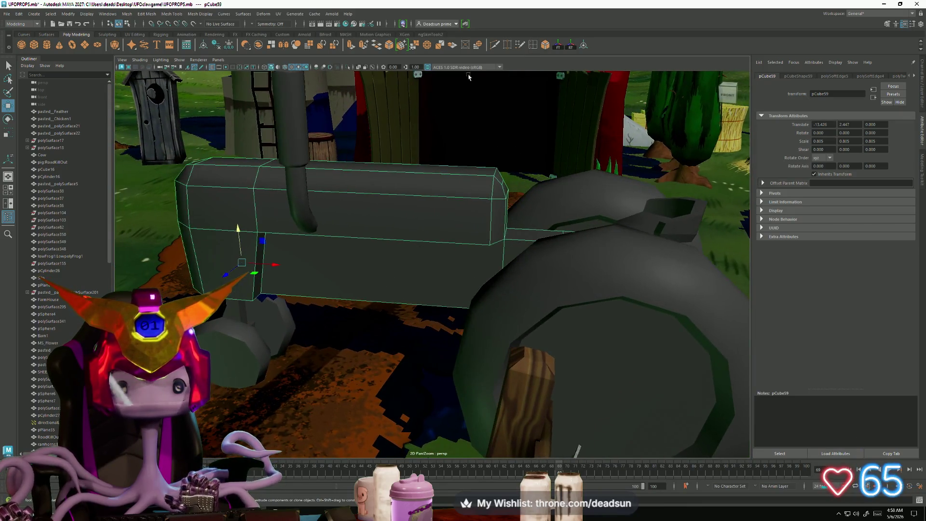
Multi-Cut a new edge path across the tractor body's lower side and commit it
double_click(532, 45)
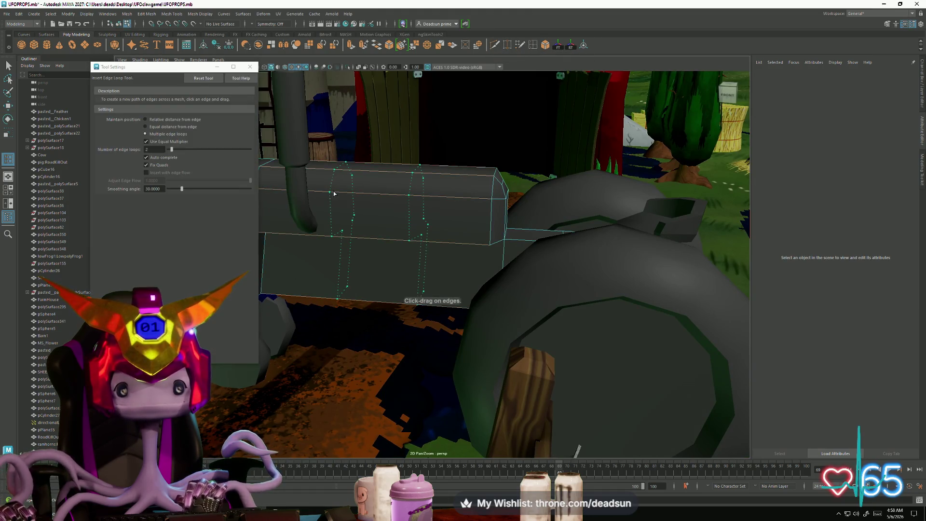
click(334, 194)
click(250, 67)
alt+drag(348, 212, 317, 250)
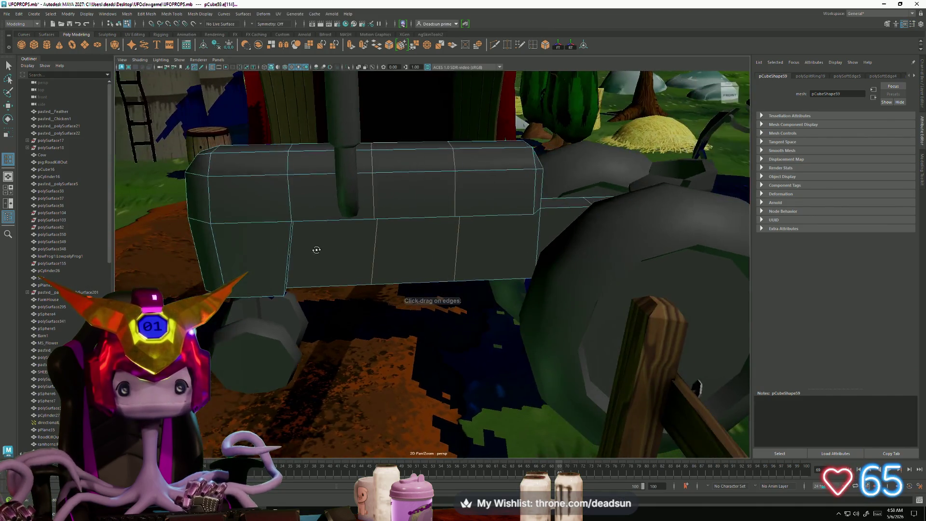
alt+drag(294, 295, 286, 262)
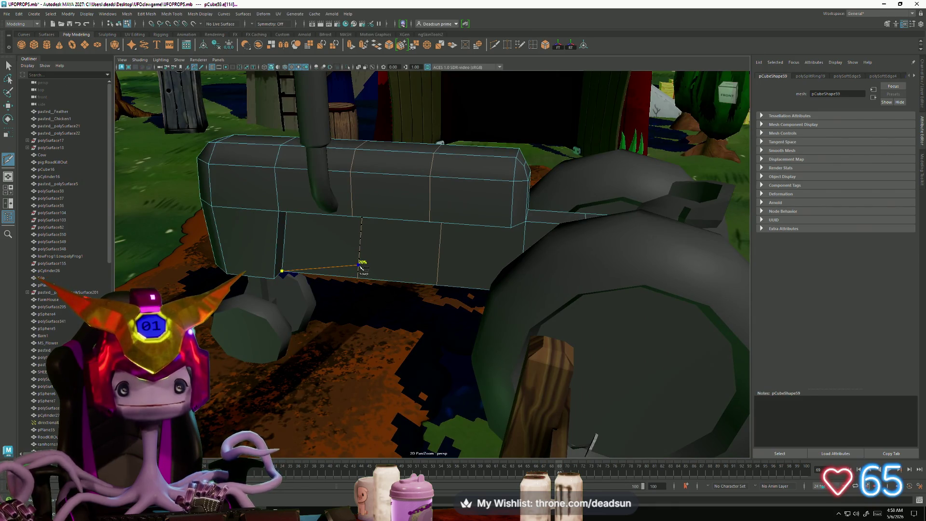
alt+drag(439, 272, 478, 283)
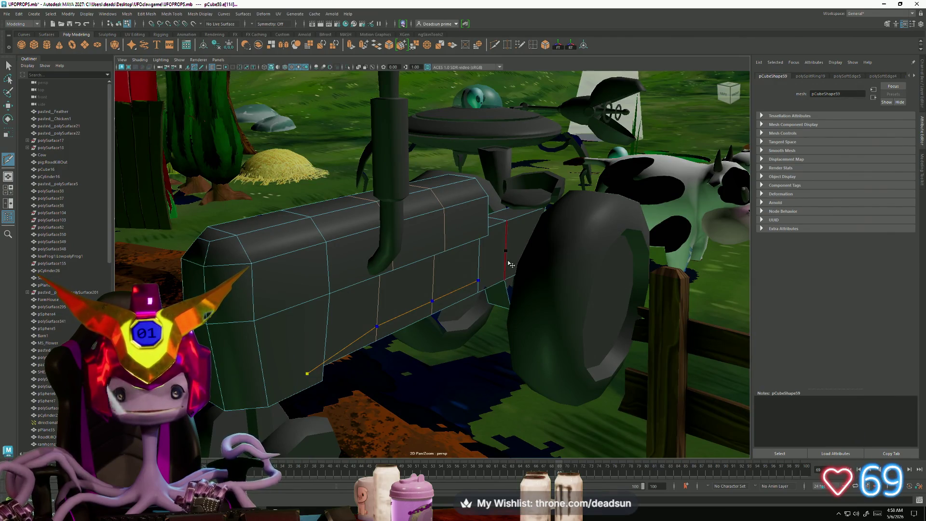
mouse_move(510, 264)
alt+mouse_down()
mouse_move(516, 285)
mouse_move(459, 319)
mouse_move(485, 316)
mouse_move(429, 308)
mouse_move(434, 316)
alt+mouse_up()
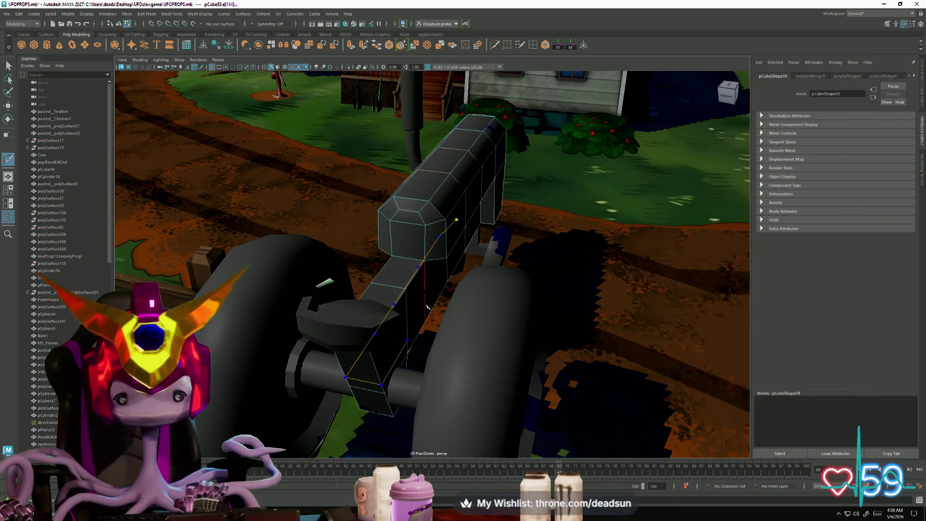
alt+drag(448, 274, 534, 271)
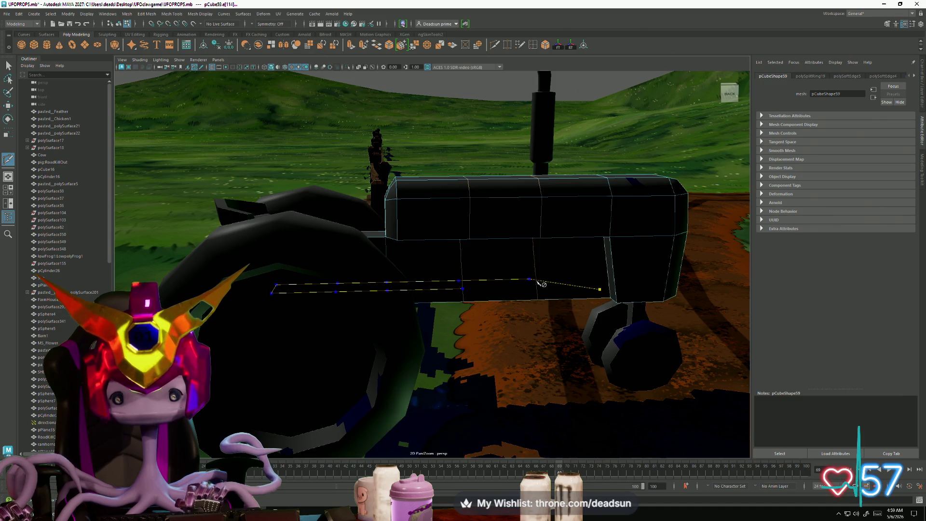
alt+drag(528, 302, 616, 275)
scroll(593, 287, up, 3)
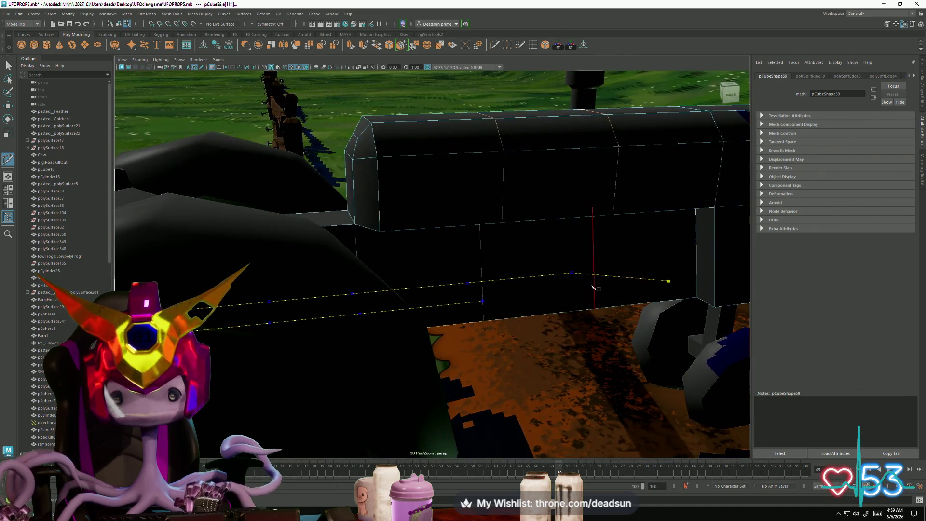
key(Return)
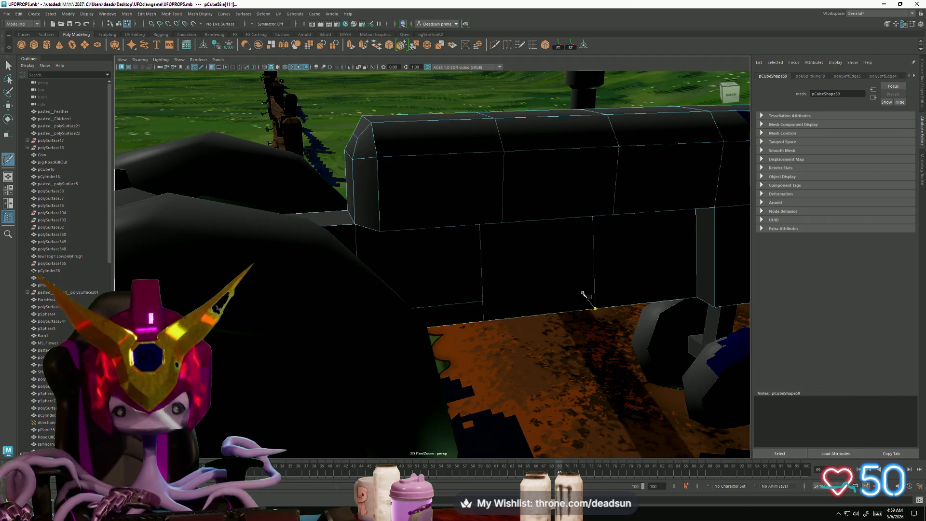
Start a second cut on the lower edge, then exit the tool to plain selection
click(482, 301)
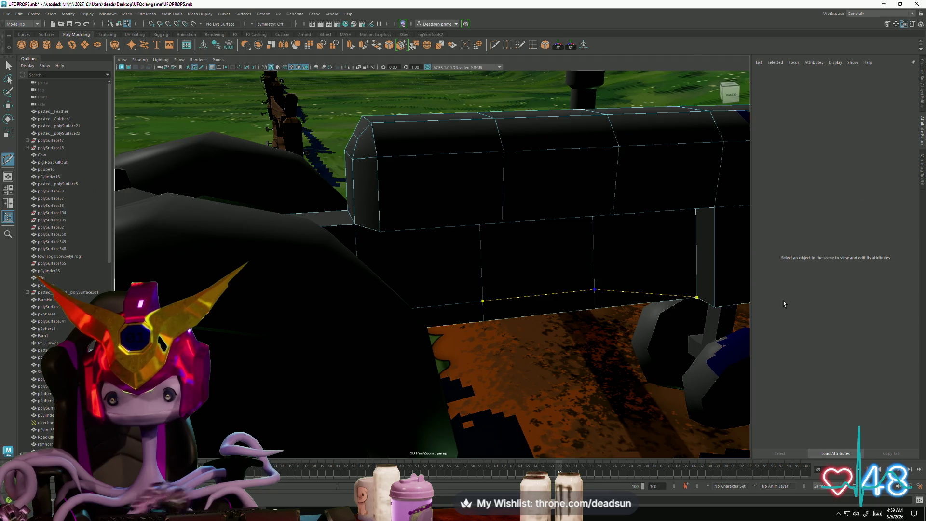
scroll(523, 331, down, 5)
alt+drag(524, 331, 367, 314)
click(6, 66)
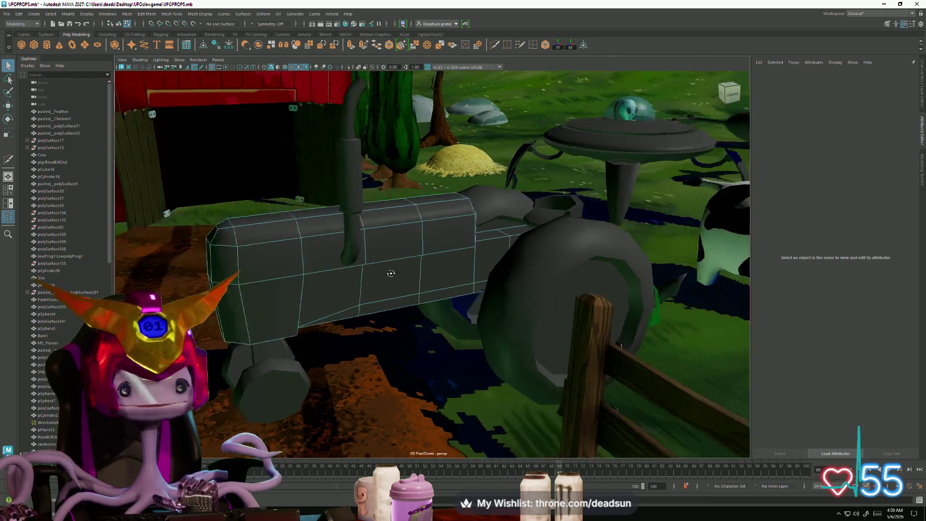
alt+drag(367, 251, 440, 281)
scroll(448, 311, up, 5)
Switch the body to face mode and pick faces on its lower side
right_drag(448, 311, 452, 319)
click(466, 306)
shift+click(513, 295)
mouse_move(513, 295)
alt+mouse_down()
mouse_move(434, 347)
mouse_move(452, 344)
alt+mouse_up()
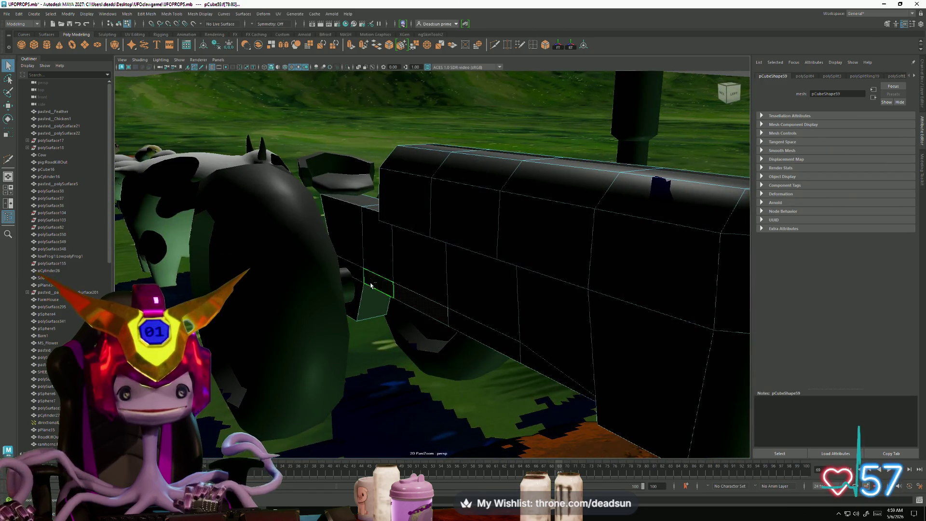
click(483, 289)
mouse_move(484, 290)
alt+mouse_down()
mouse_move(434, 274)
mouse_move(542, 280)
mouse_move(415, 275)
alt+mouse_up()
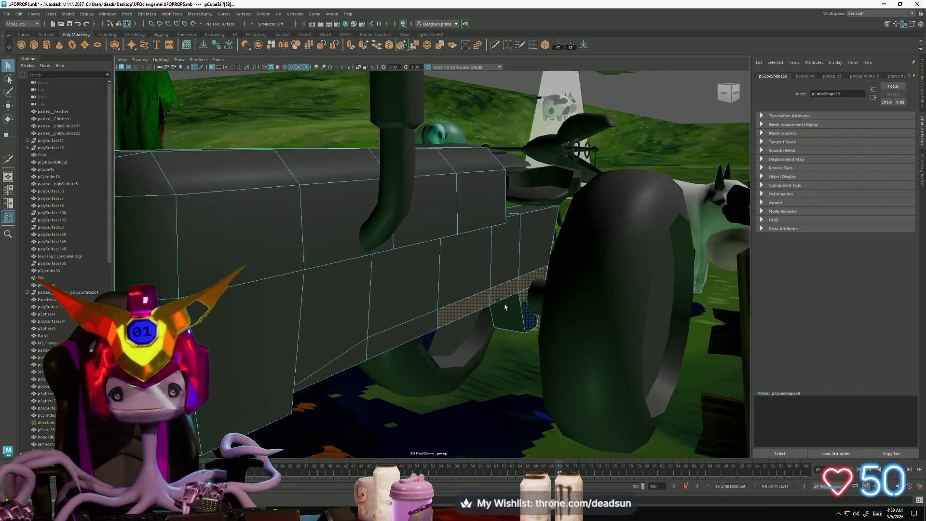
Extrude the selected face outward to Local Translate Z 0.286
click(354, 46)
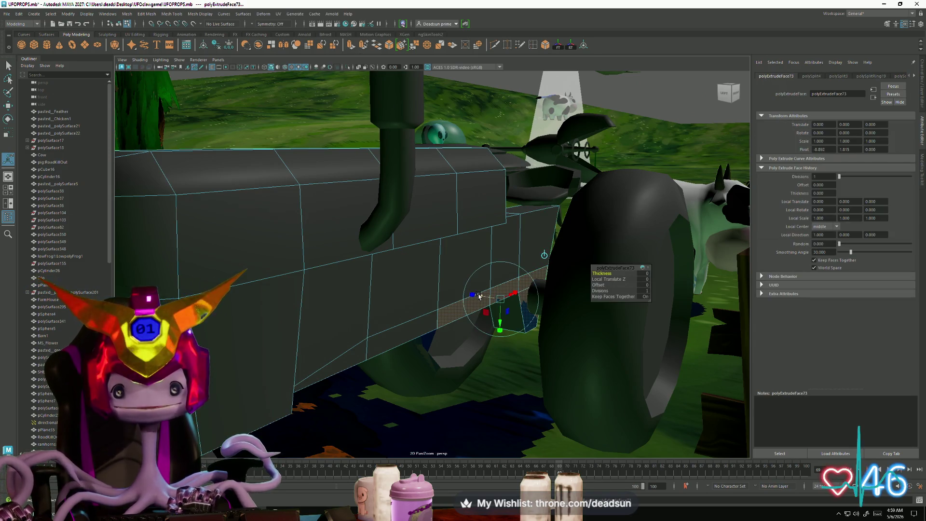
drag(479, 296, 471, 307)
mouse_move(525, 289)
alt+mouse_down()
mouse_move(478, 308)
mouse_move(456, 267)
mouse_move(488, 330)
alt+mouse_up()
Select an edge of the extruded lip and scale it flatter
mouse_move(436, 293)
right_down()
mouse_move(419, 298)
mouse_move(434, 282)
right_up()
mouse_move(434, 282)
alt+mouse_down()
mouse_move(425, 339)
mouse_move(432, 328)
mouse_move(413, 304)
mouse_move(415, 323)
mouse_move(382, 269)
mouse_move(452, 299)
mouse_move(430, 261)
alt+mouse_up()
click(425, 339)
key(w)
key(r)
click(382, 269)
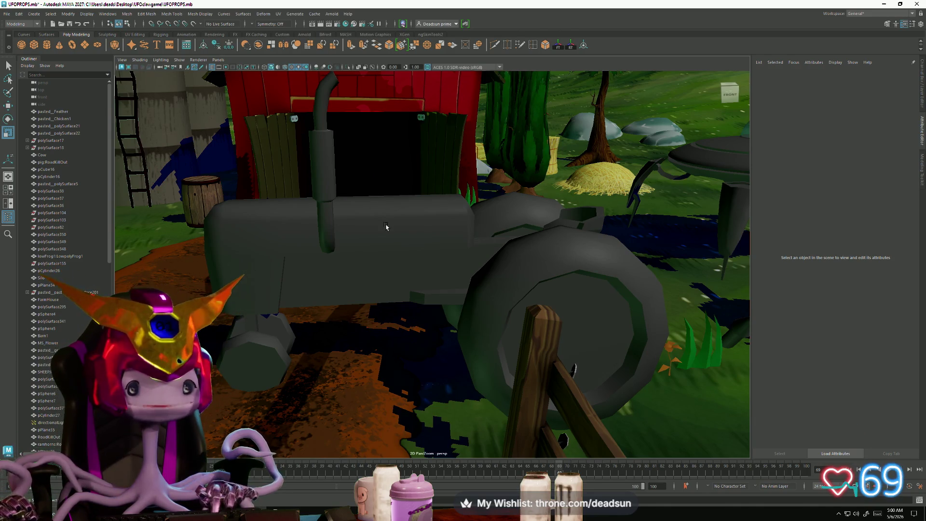
alt+drag(386, 226, 436, 235)
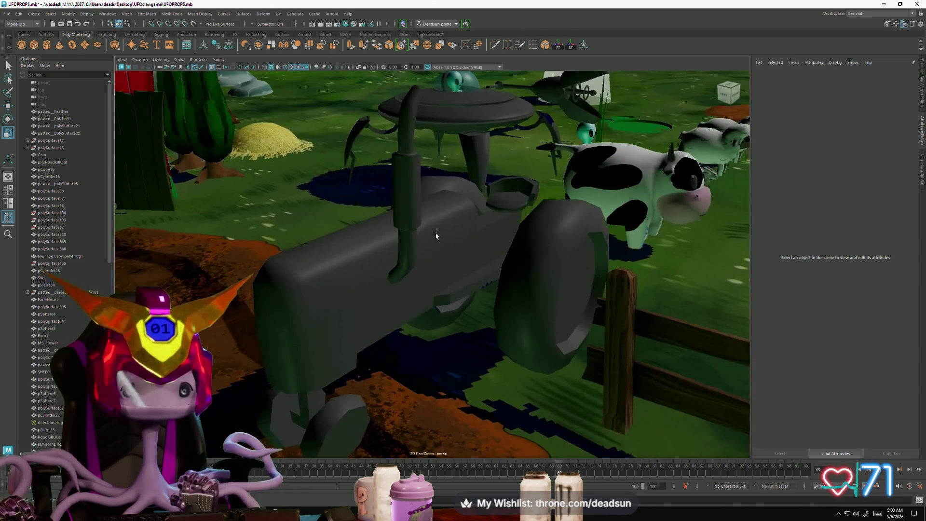
click(520, 189)
key(f)
scroll(478, 233, down, 5)
mouse_move(478, 233)
alt+mouse_down()
mouse_move(418, 248)
mouse_move(444, 140)
mouse_move(421, 280)
mouse_move(319, 265)
alt+mouse_up()
click(462, 127)
click(424, 261)
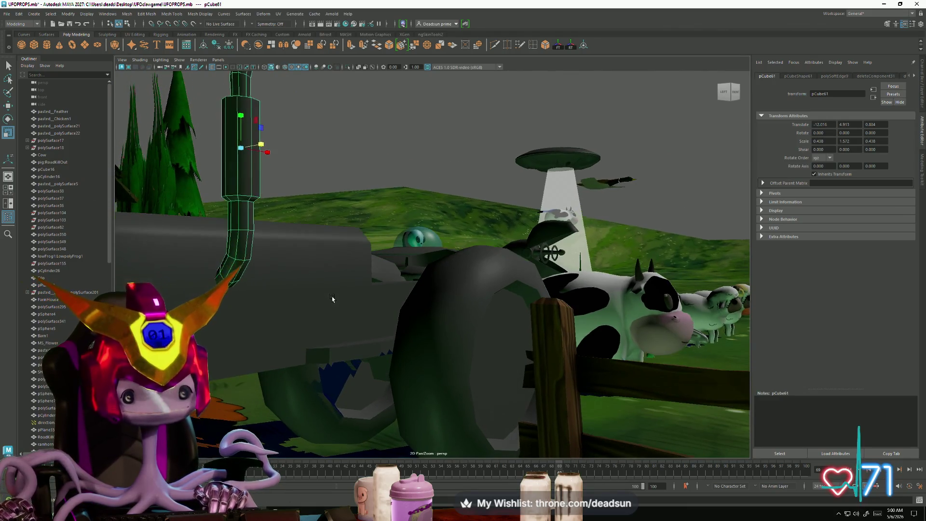
click(362, 140)
alt+right_drag(362, 140, 412, 234)
mouse_move(412, 234)
alt+mouse_down()
mouse_move(294, 271)
mouse_move(337, 295)
mouse_move(369, 286)
mouse_move(359, 288)
alt+mouse_up()
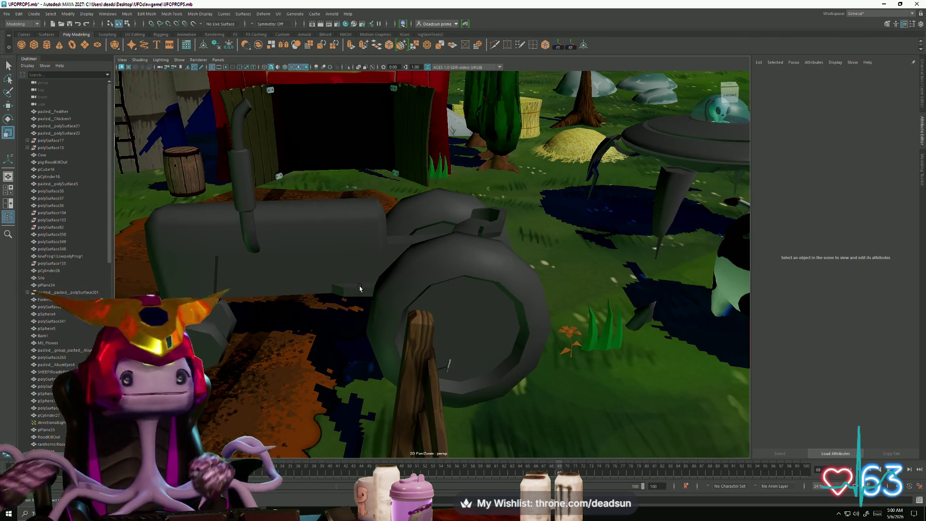
click(365, 277)
alt+drag(365, 276, 358, 275)
mouse_move(358, 274)
alt+right_down()
mouse_move(421, 275)
mouse_move(364, 285)
alt+right_up()
alt+drag(363, 285, 361, 272)
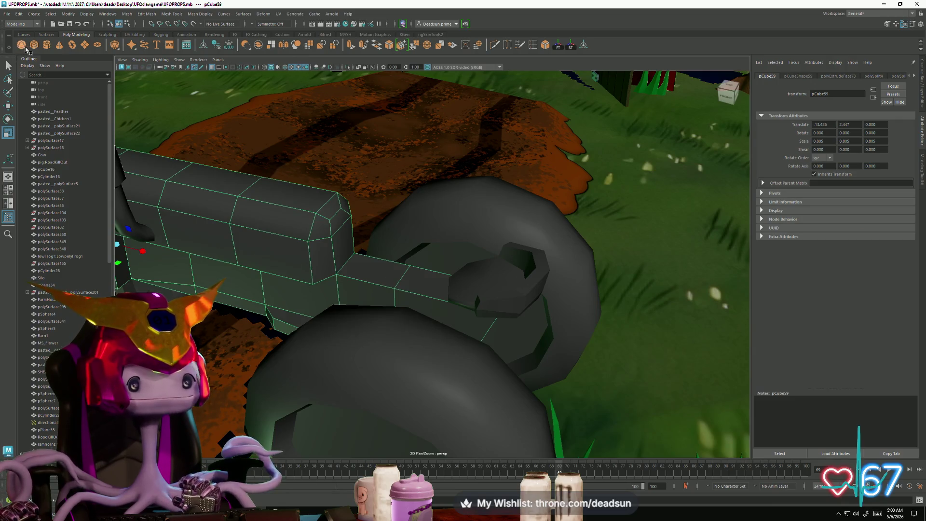
Move the spare cylinder pCylinder39 from beside the cow up onto the tractor
scroll(434, 265, down, 10)
alt+drag(434, 265, 463, 251)
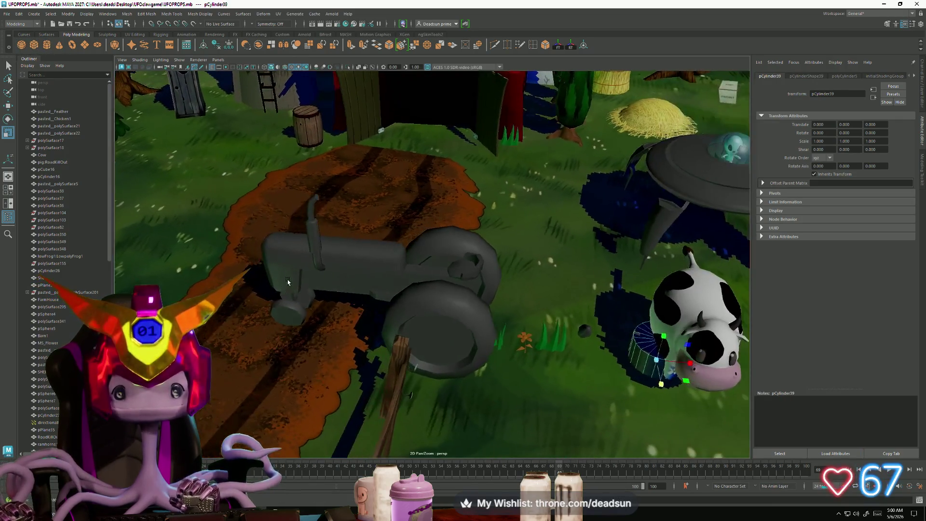
click(668, 366)
key(w)
drag(687, 363, 433, 330)
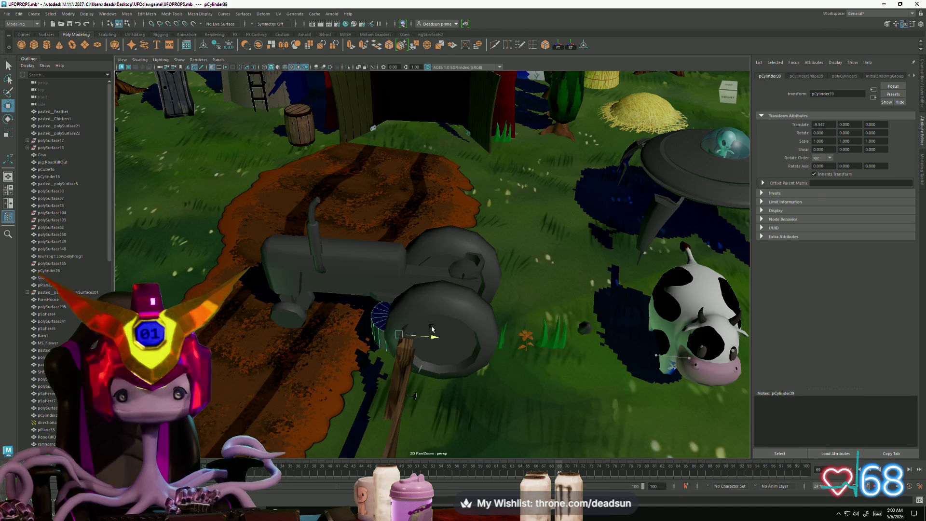
mouse_move(399, 300)
mouse_down()
mouse_move(391, 205)
mouse_move(388, 236)
mouse_up()
key(r)
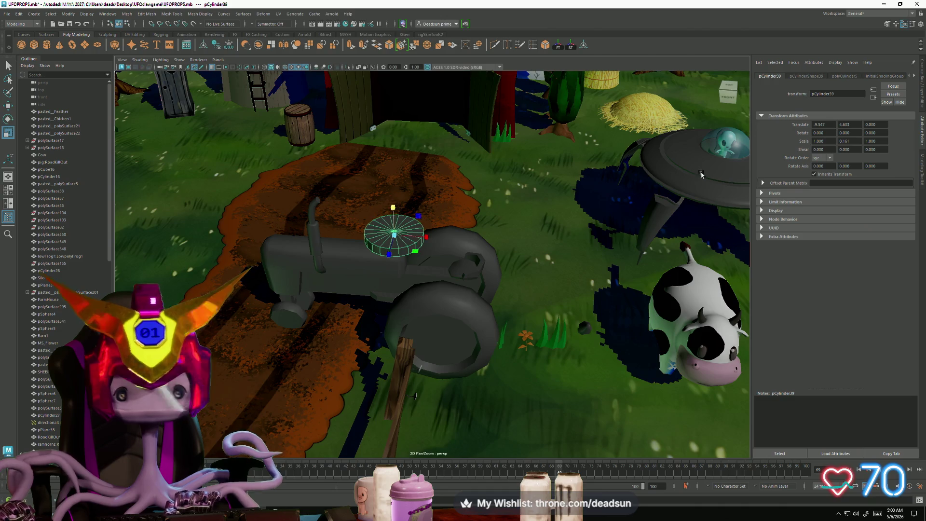
Lower polyCylinder5's Subdivisions Axis and scale, rotate and seat the disc on the tractor
click(806, 76)
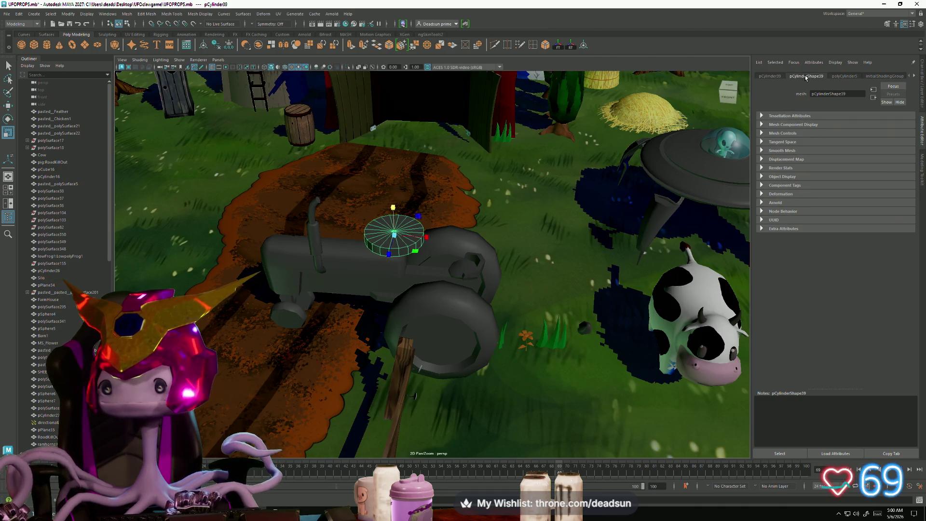
click(838, 76)
drag(865, 153, 848, 154)
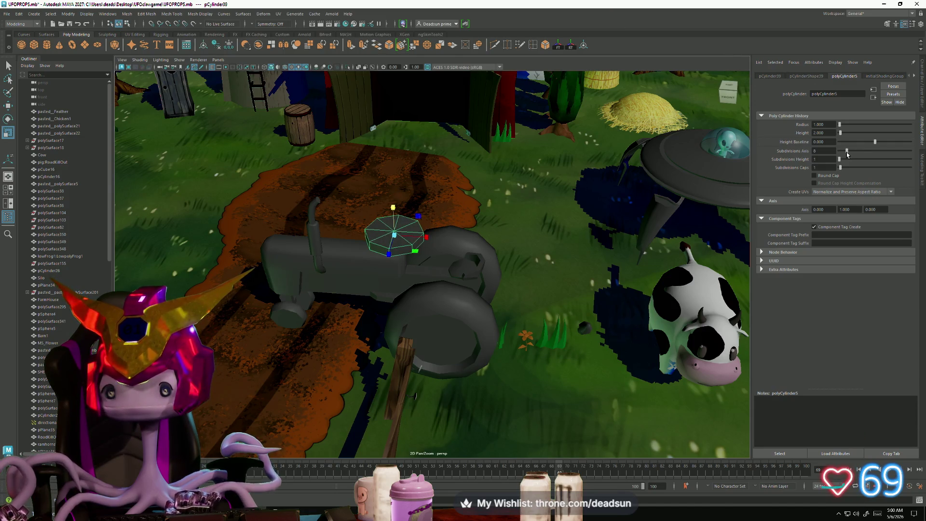
click(393, 234)
key(e)
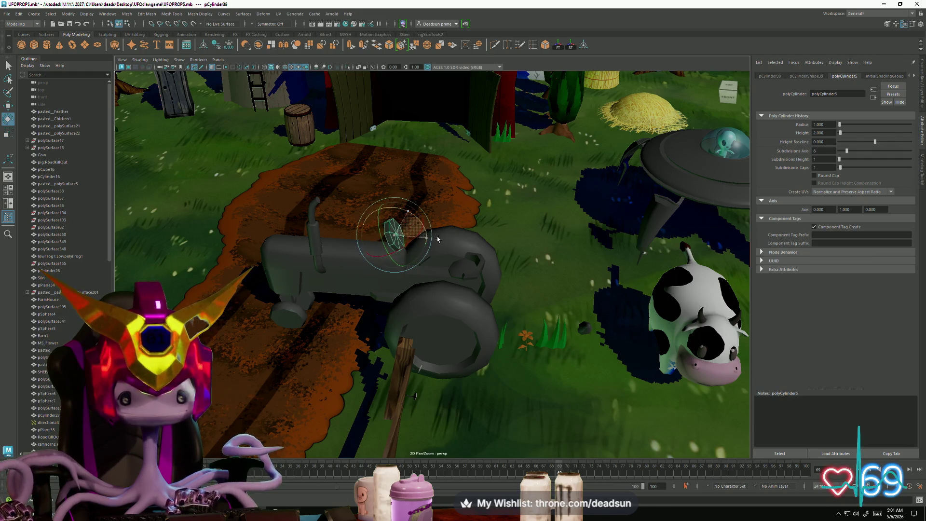
key(r)
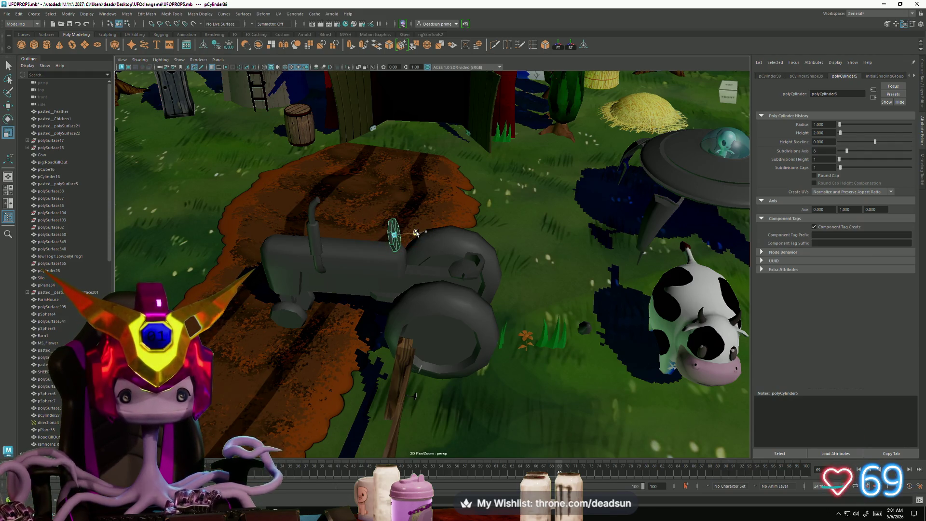
drag(420, 235, 444, 239)
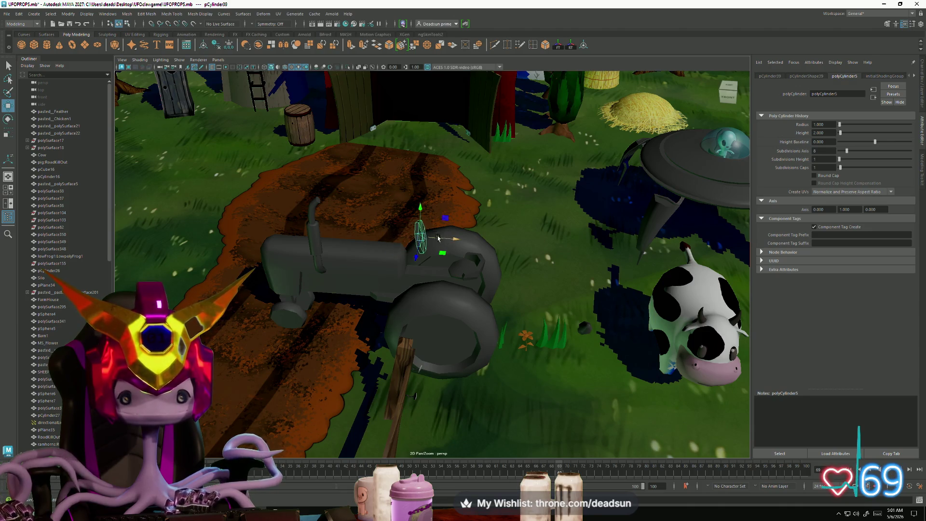
drag(420, 208, 421, 221)
key(f)
mouse_move(431, 284)
alt+mouse_down()
mouse_move(448, 288)
mouse_move(373, 240)
mouse_move(401, 249)
mouse_move(386, 177)
alt+mouse_up()
Insert an edge loop around the disc's side
right_click(374, 239)
click(372, 223)
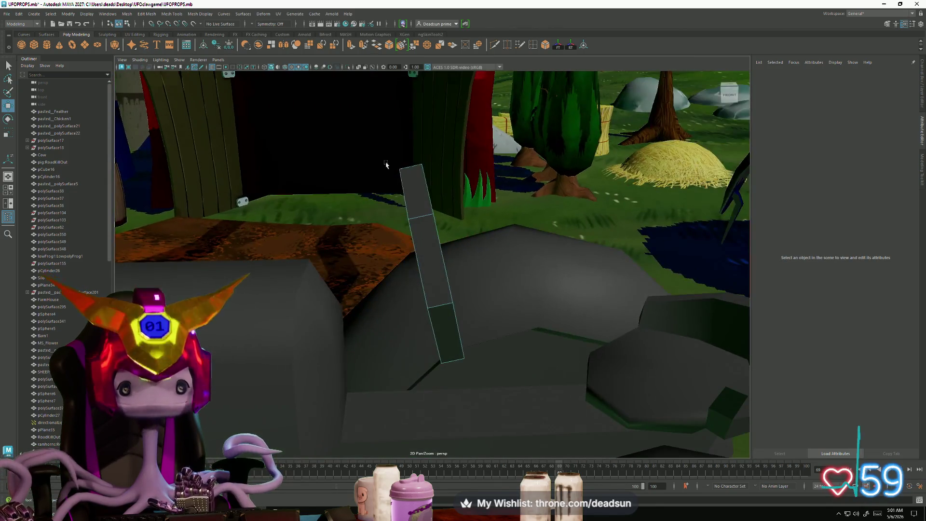
alt+drag(452, 113, 497, 81)
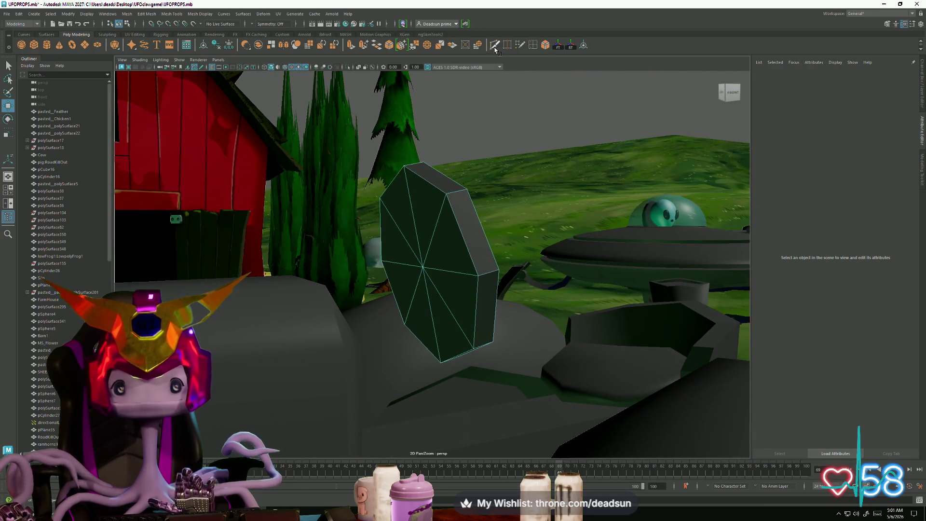
double_click(534, 47)
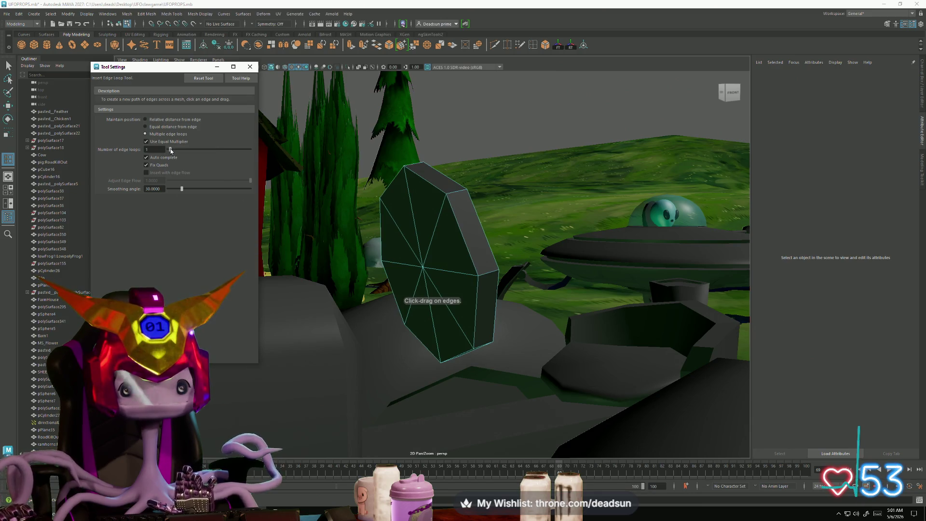
click(457, 193)
mouse_move(458, 193)
alt+mouse_down()
mouse_move(440, 264)
mouse_move(290, 174)
alt+mouse_up()
key(r)
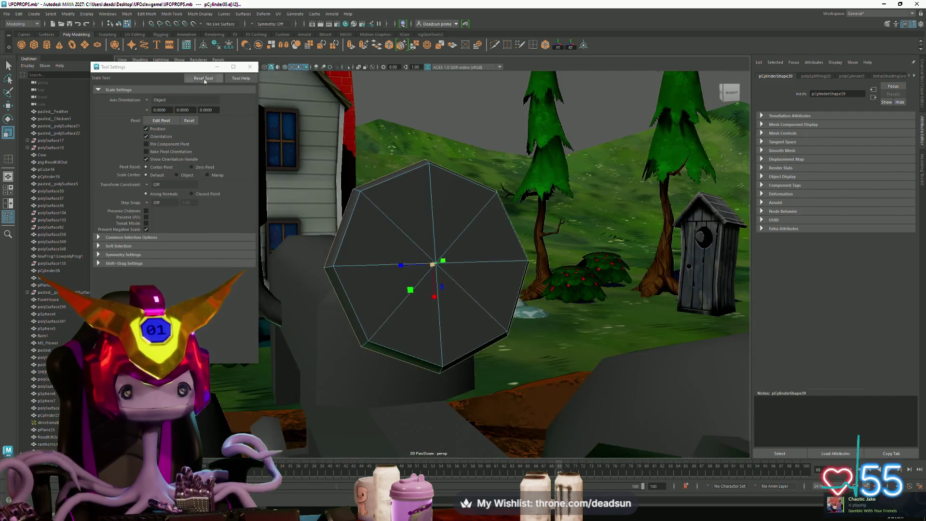
click(243, 68)
mouse_move(424, 260)
alt+mouse_down()
mouse_move(409, 263)
mouse_move(427, 269)
mouse_move(424, 260)
alt+mouse_up()
Select all eight faces of the disc's octagonal cap
click(386, 202)
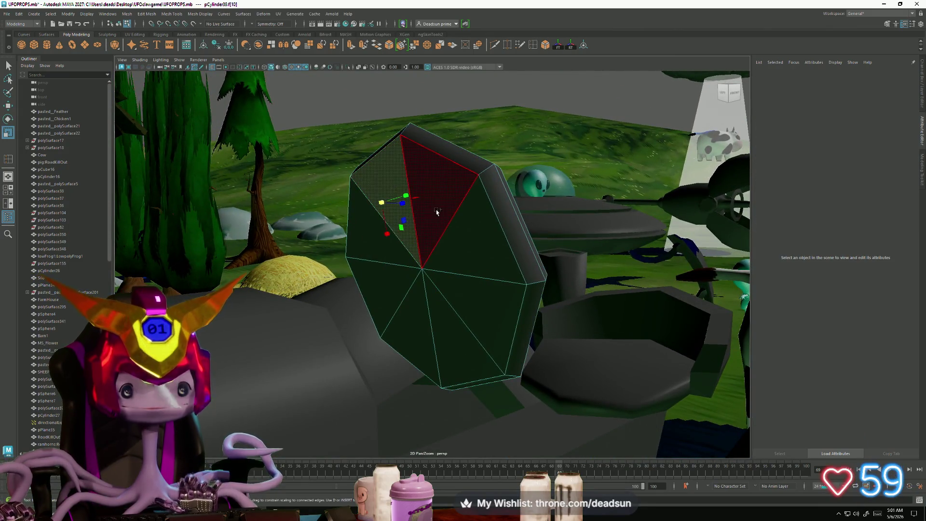
shift+click(444, 183)
shift+click(457, 235)
shift+click(464, 280)
shift+click(449, 321)
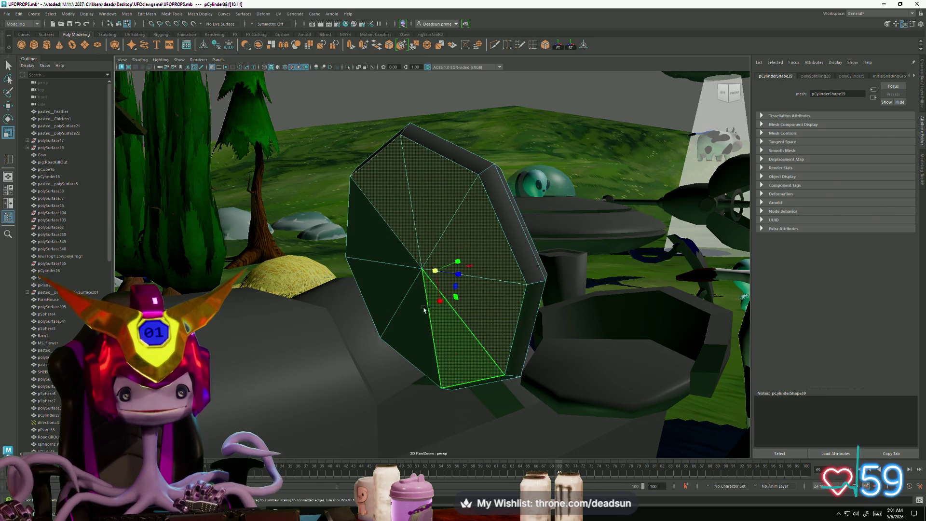
shift+click(417, 307)
shift+click(394, 288)
shift+click(373, 226)
mouse_move(376, 231)
alt+mouse_down()
mouse_move(410, 271)
mouse_move(455, 268)
alt+mouse_up()
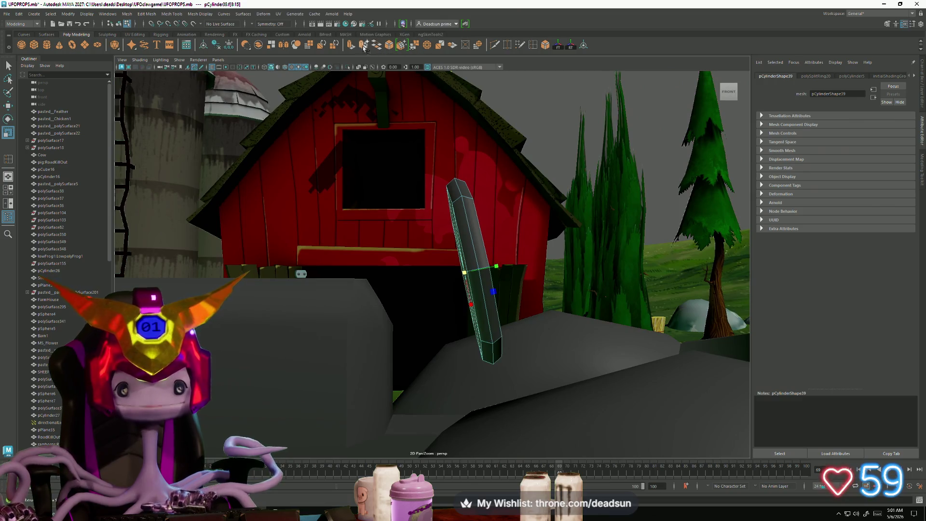
Extrude the cap inward, then extrude the centre again into a steering column
key(ctrl+e)
mouse_move(421, 248)
alt+mouse_down()
mouse_move(477, 294)
mouse_move(417, 273)
alt+mouse_up()
middle_drag(369, 276, 357, 275)
key(ctrl+e)
mouse_move(434, 279)
mouse_down()
mouse_move(333, 309)
mouse_move(372, 376)
mouse_move(431, 342)
mouse_move(425, 336)
mouse_up()
Select two edge loops on the steering wheel
double_click(437, 292)
mouse_move(477, 302)
alt+mouse_down()
mouse_move(482, 318)
mouse_move(471, 296)
mouse_move(445, 282)
alt+mouse_up()
right_drag(445, 282, 424, 265)
click(408, 265)
mouse_move(408, 266)
alt+mouse_down()
mouse_move(450, 289)
mouse_move(469, 200)
alt+mouse_up()
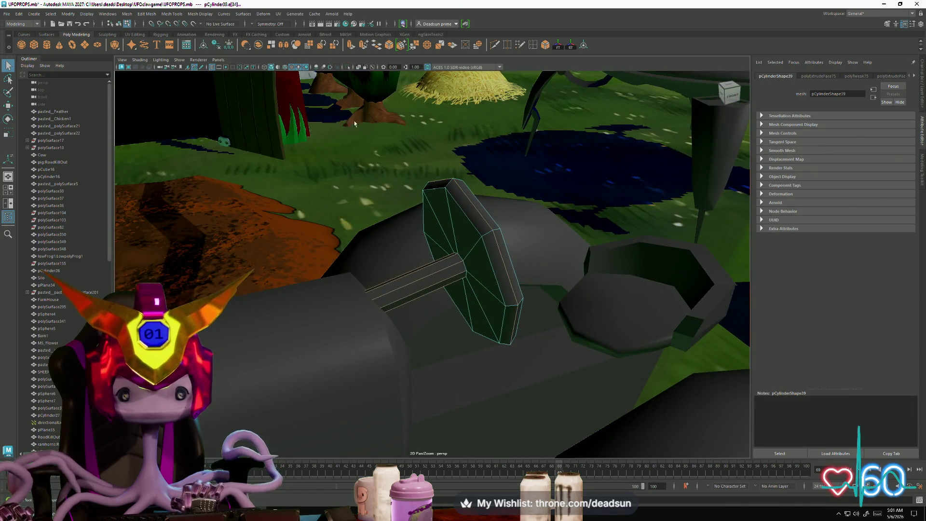
shift+double_click(489, 209)
alt+drag(498, 211, 423, 214)
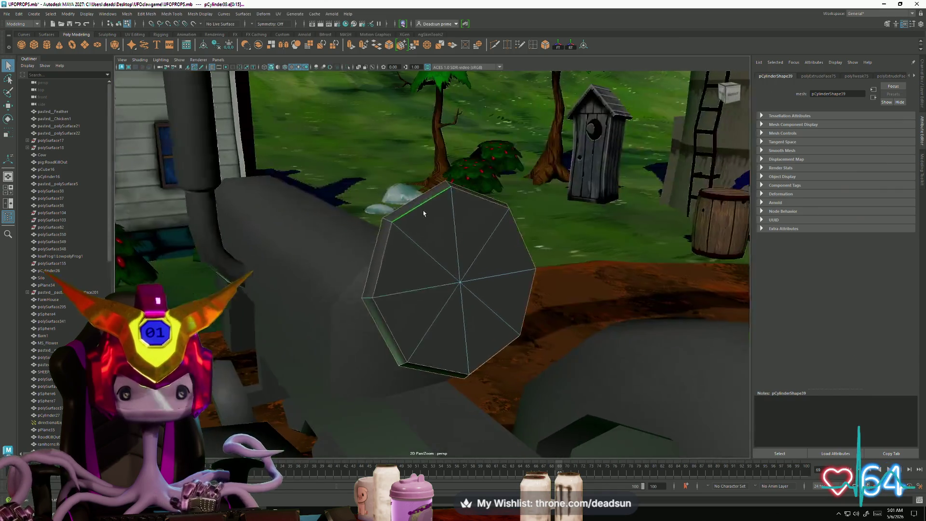
Apply Mesh Display > Soften Edge to the wheel's selected edge loops
click(182, 15)
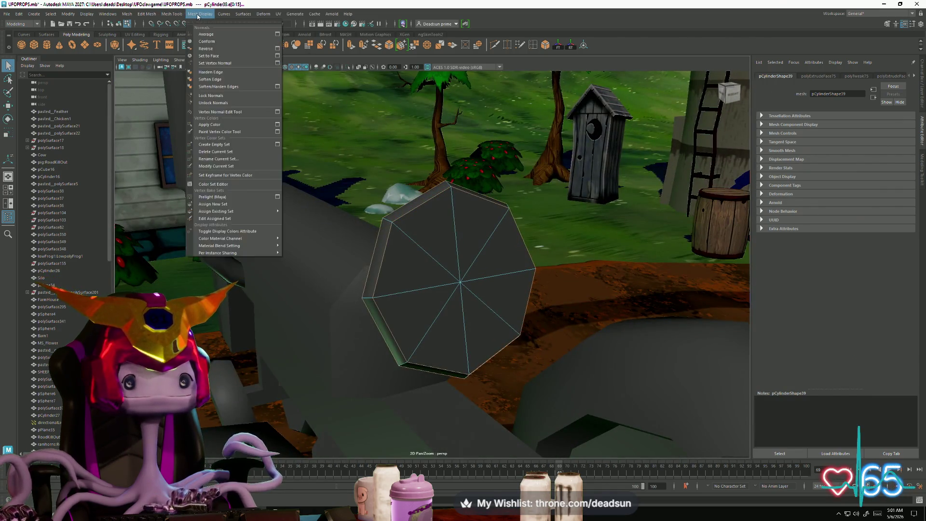
click(143, 15)
click(141, 14)
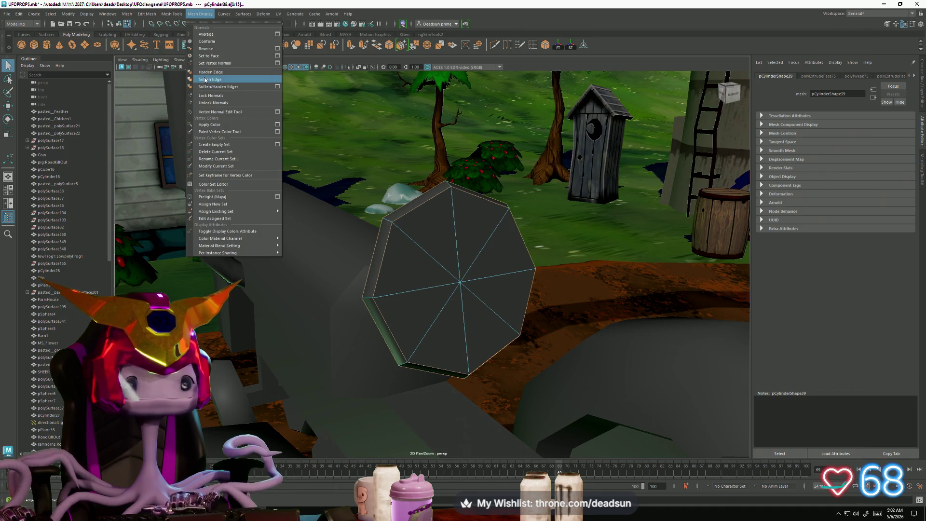
click(211, 79)
key(r)
mouse_move(308, 213)
alt+mouse_down()
mouse_move(418, 235)
mouse_move(498, 187)
mouse_move(428, 276)
mouse_move(404, 227)
alt+mouse_up()
Clear the edge selection, then select and deselect the steering wheel
click(498, 188)
right_click(427, 276)
click(428, 275)
click(410, 239)
scroll(404, 227, up, 3)
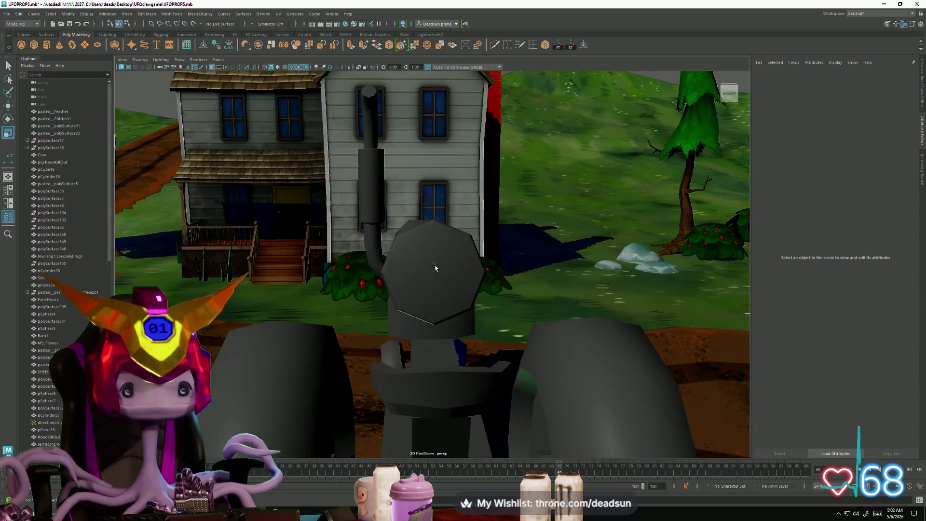
Select the steering wheel's ring of octagonal cap faces
click(410, 268)
scroll(406, 265, up, 2)
right_drag(406, 265, 406, 283)
mouse_move(406, 282)
alt+mouse_down()
mouse_move(424, 250)
mouse_move(447, 254)
alt+mouse_up()
click(447, 255)
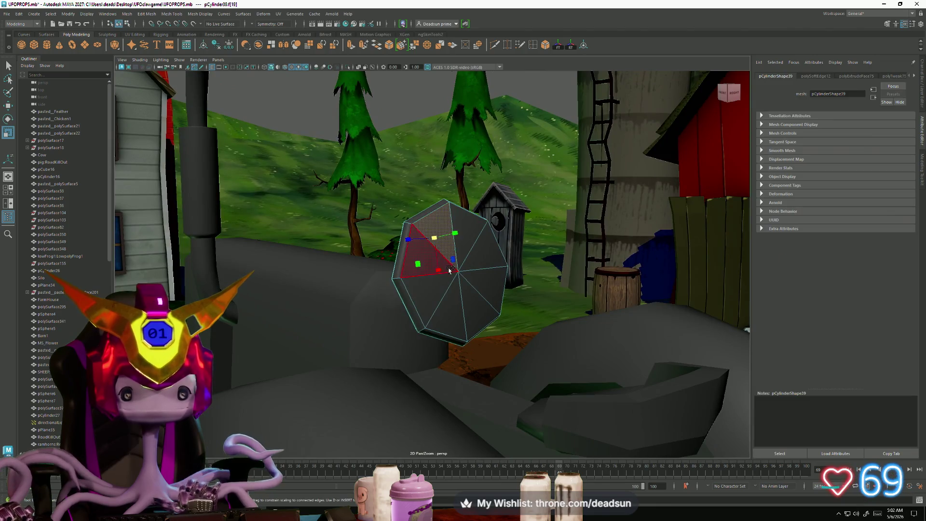
scroll(480, 280, up, 3)
double_click(481, 280)
mouse_move(481, 280)
alt+mouse_down()
mouse_move(393, 248)
mouse_move(316, 290)
alt+mouse_up()
scroll(317, 289, down, 5)
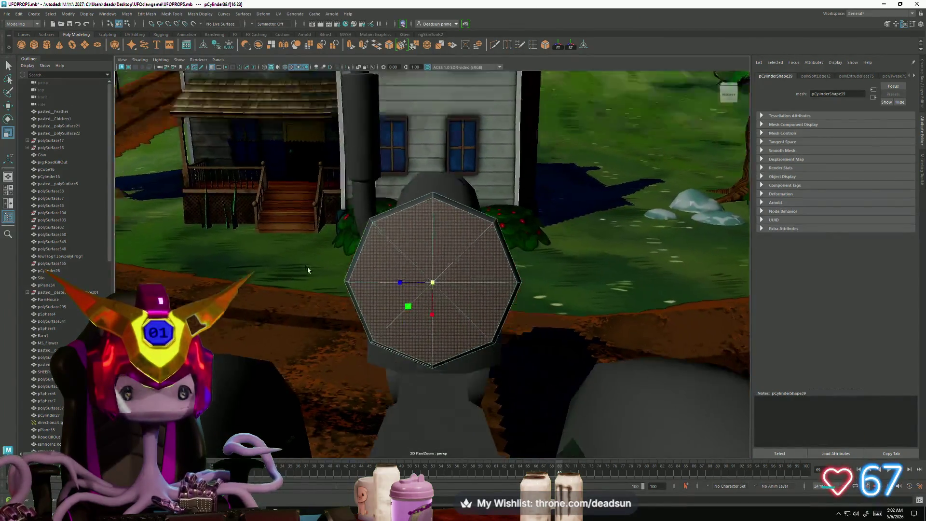
Extrude and inset the cap into a rim, then extrude again and shift the inner face
click(350, 46)
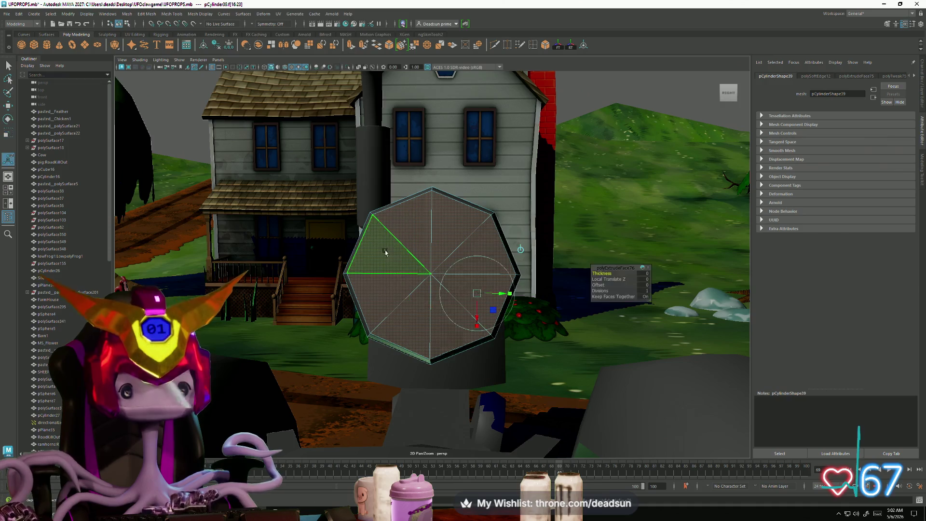
mouse_move(430, 274)
mouse_down()
mouse_move(416, 278)
mouse_move(443, 289)
mouse_move(554, 283)
mouse_move(528, 284)
mouse_move(472, 232)
mouse_move(474, 290)
mouse_up()
key(ctrl+e)
key(w)
key(r)
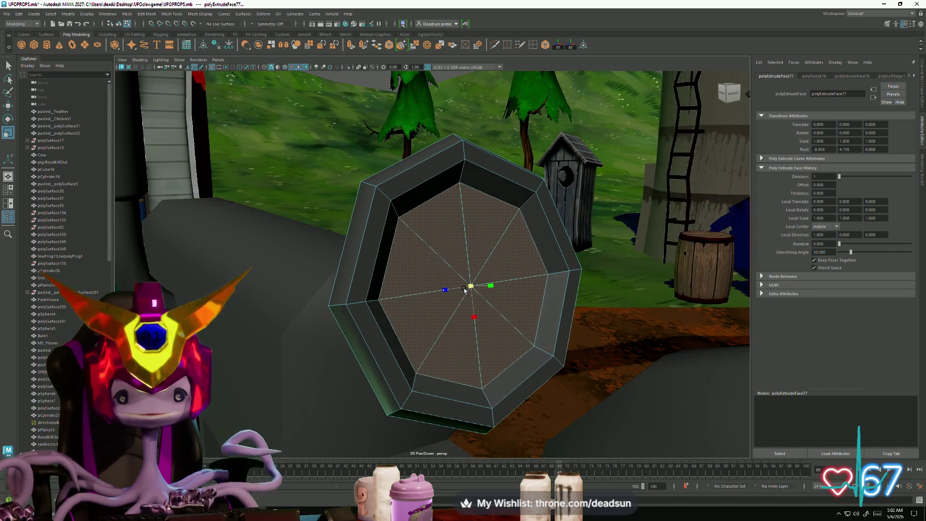
key(w)
mouse_move(474, 288)
alt+mouse_down()
mouse_move(524, 303)
mouse_move(489, 270)
mouse_move(494, 293)
mouse_move(520, 284)
alt+mouse_up()
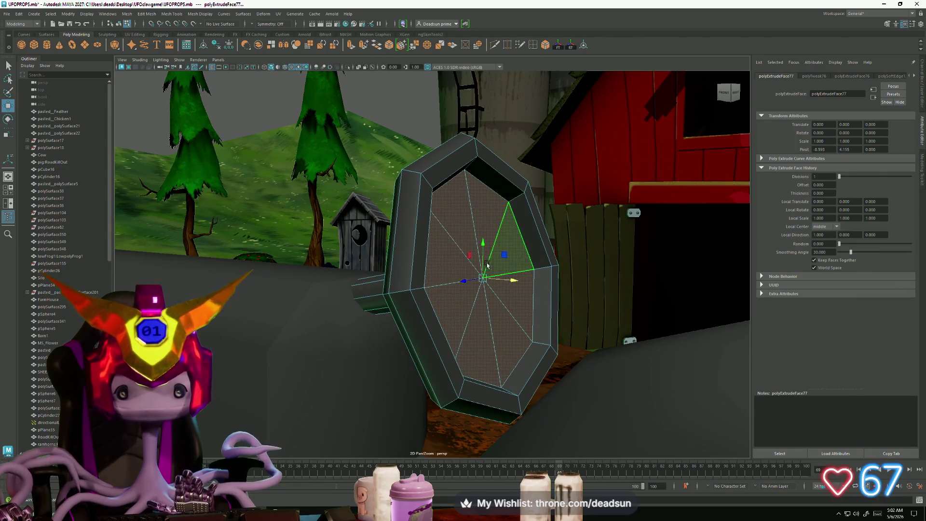
drag(484, 247, 485, 243)
click(521, 290)
mouse_move(522, 290)
alt+mouse_down()
mouse_move(419, 302)
mouse_move(475, 302)
alt+mouse_up()
Rotate the whole wheel into a new orientation and adjust its scale and position
right_drag(464, 277, 447, 249)
click(447, 249)
key(e)
drag(436, 256, 431, 271)
mouse_move(431, 271)
alt+mouse_down()
mouse_move(425, 287)
mouse_move(451, 270)
mouse_move(419, 274)
mouse_move(500, 268)
mouse_move(480, 238)
alt+mouse_up()
key(r)
key(w)
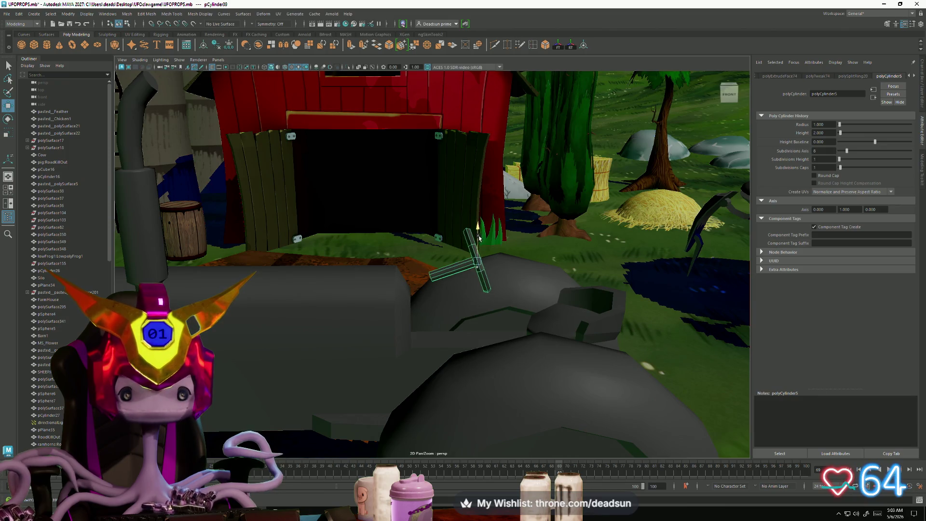
Select the rod's end-cap vertices and move them down in Y
right_click(447, 270)
click(447, 242)
mouse_move(420, 268)
mouse_down()
mouse_move(440, 286)
mouse_move(452, 283)
mouse_move(429, 284)
mouse_up()
mouse_move(395, 244)
mouse_down()
mouse_move(407, 265)
mouse_move(399, 252)
mouse_up()
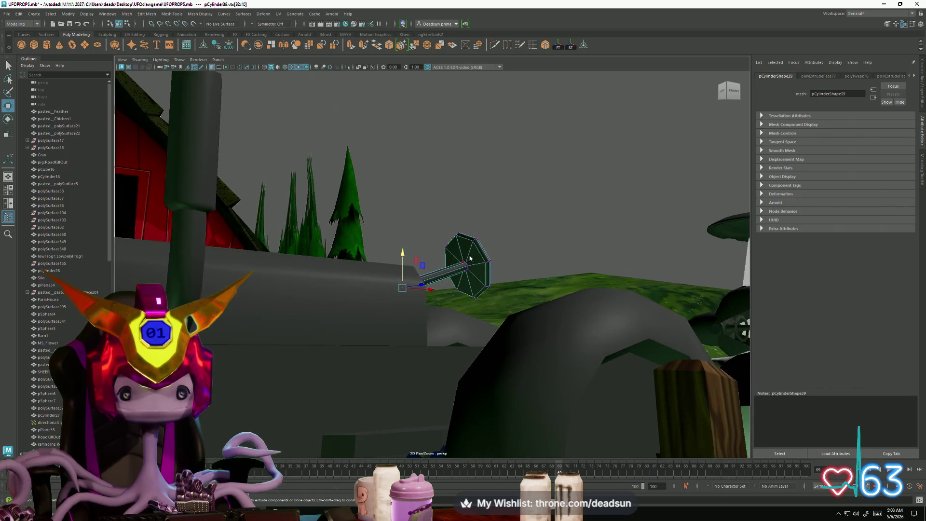
click(505, 207)
mouse_move(505, 207)
alt+mouse_down()
mouse_move(326, 278)
mouse_move(475, 270)
mouse_move(539, 298)
mouse_move(444, 303)
mouse_move(524, 296)
mouse_move(413, 183)
alt+mouse_up()
Select and frame the cylinder's end-cap face, then browse the Mesh menu without choosing a command
click(416, 280)
key(f)
alt+drag(397, 264, 289, 155)
click(148, 13)
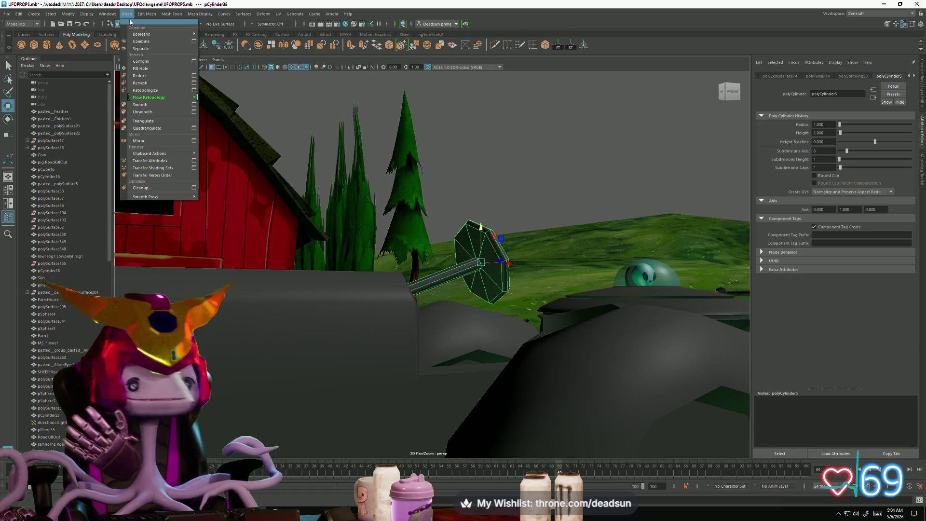
mouse_move(150, 17)
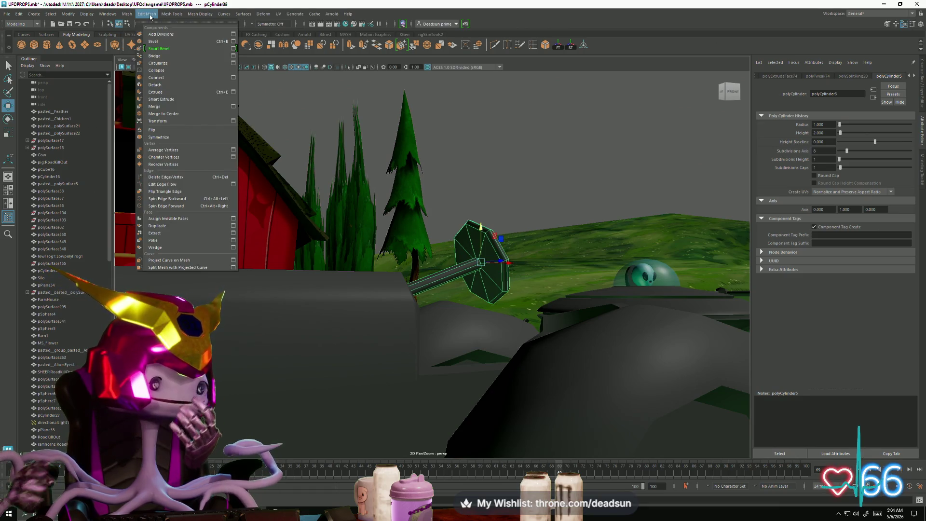
click(512, 197)
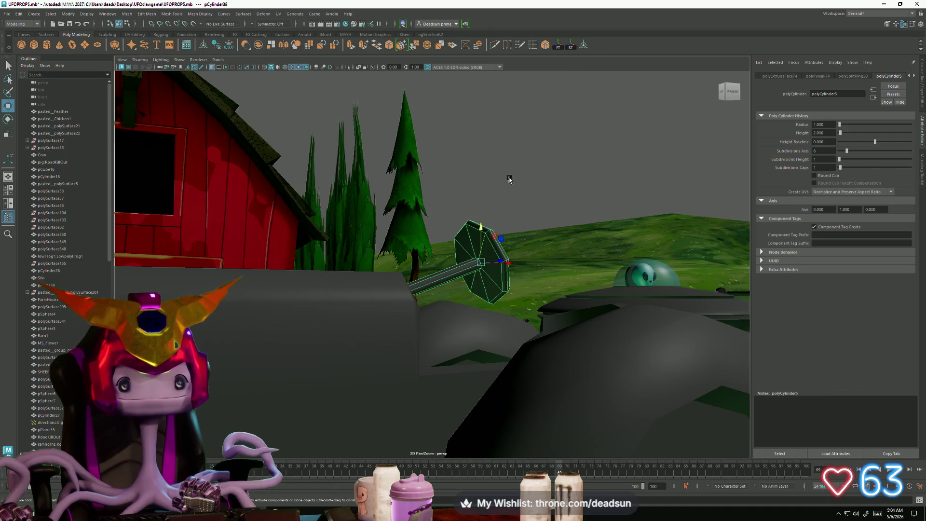
alt+drag(512, 197, 502, 217)
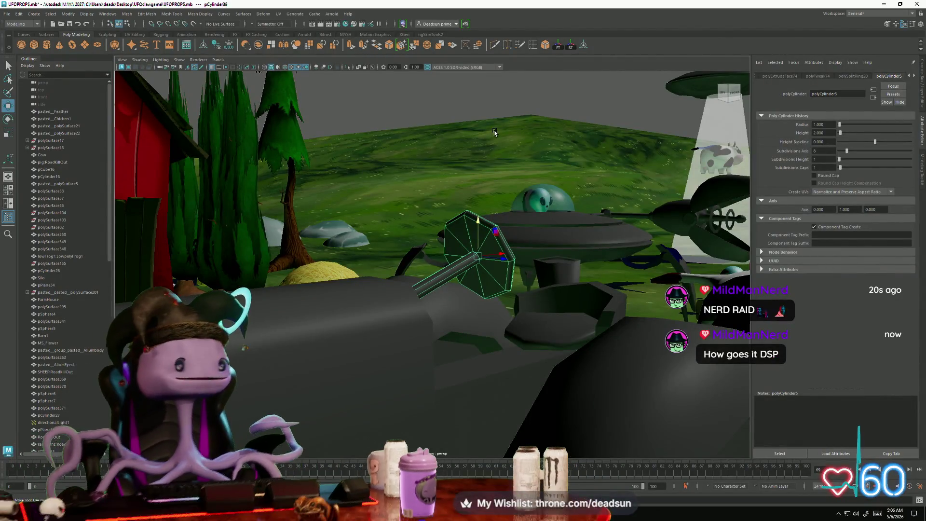
alt+drag(502, 217, 253, 32)
Apply Mesh > Smooth to the steering wheel so its octagonal rim turns round
click(146, 14)
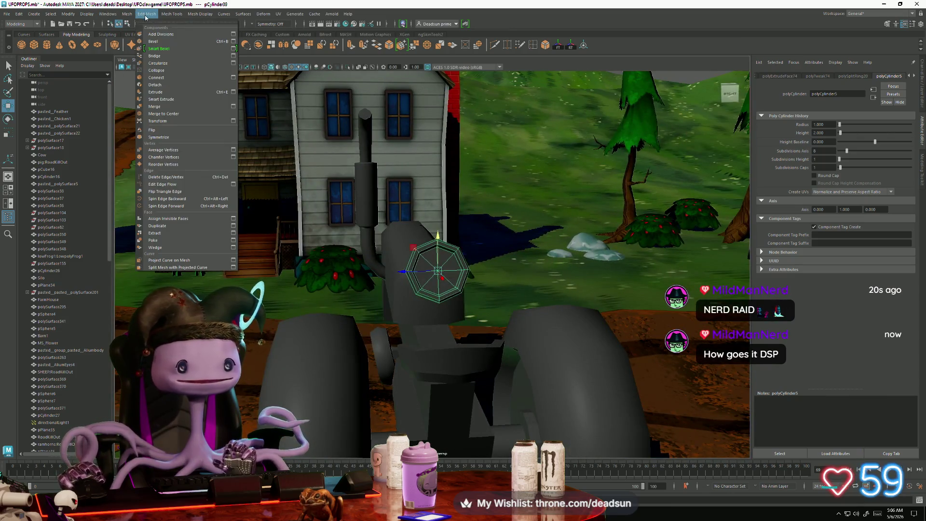
mouse_move(127, 14)
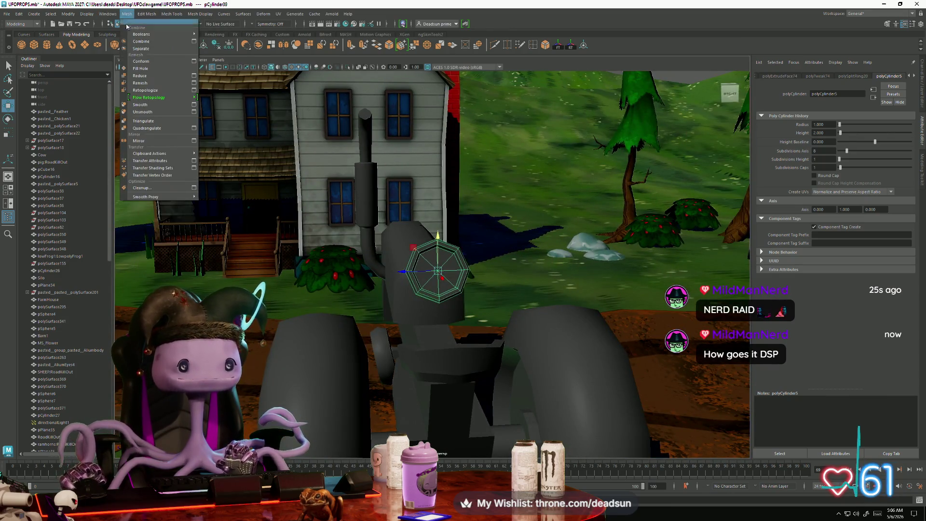
click(156, 109)
Switch to edge mode, select an edge, and orbit around the smoothed wheel
alt+drag(338, 217, 448, 320)
scroll(448, 321, up, 3)
right_drag(289, 280, 288, 262)
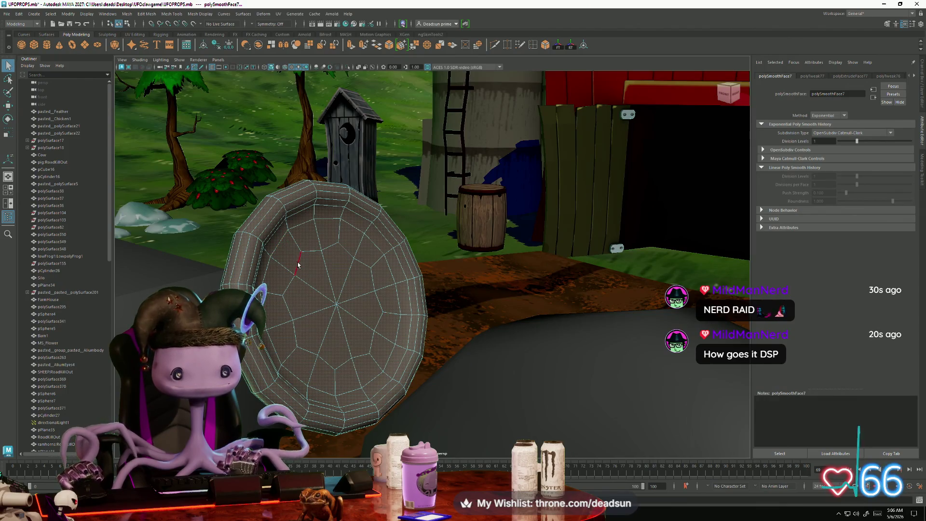
click(297, 264)
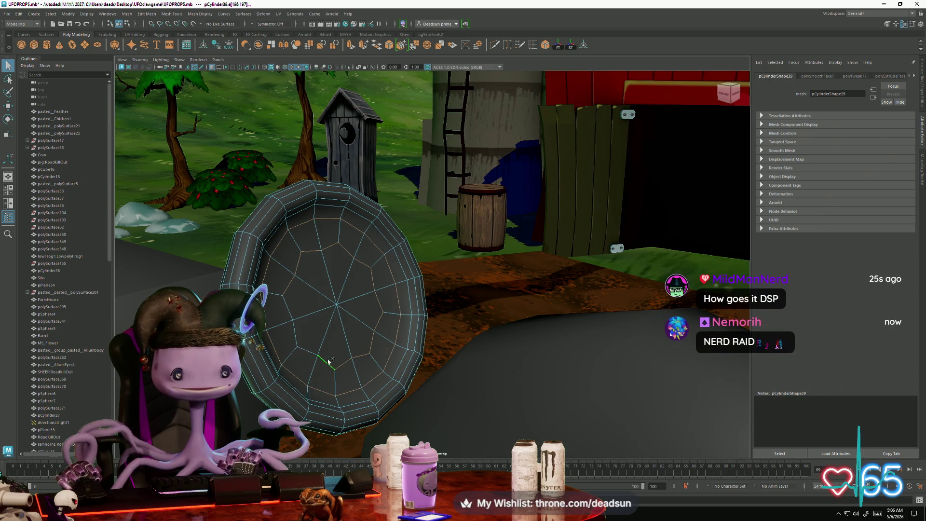
mouse_move(304, 336)
alt+mouse_down()
mouse_move(326, 335)
mouse_move(332, 348)
mouse_move(343, 339)
mouse_move(334, 353)
alt+mouse_up()
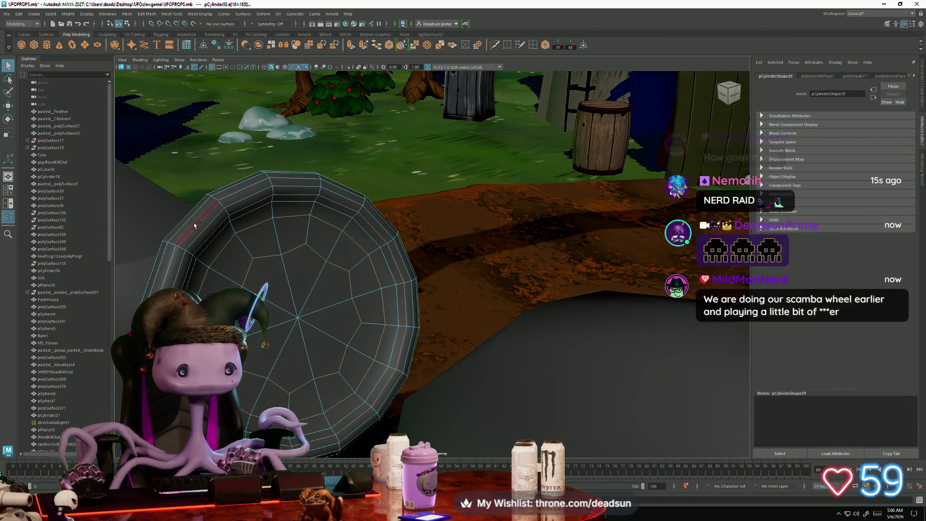
mouse_move(208, 236)
alt+mouse_down()
mouse_move(224, 252)
mouse_move(307, 240)
alt+mouse_up()
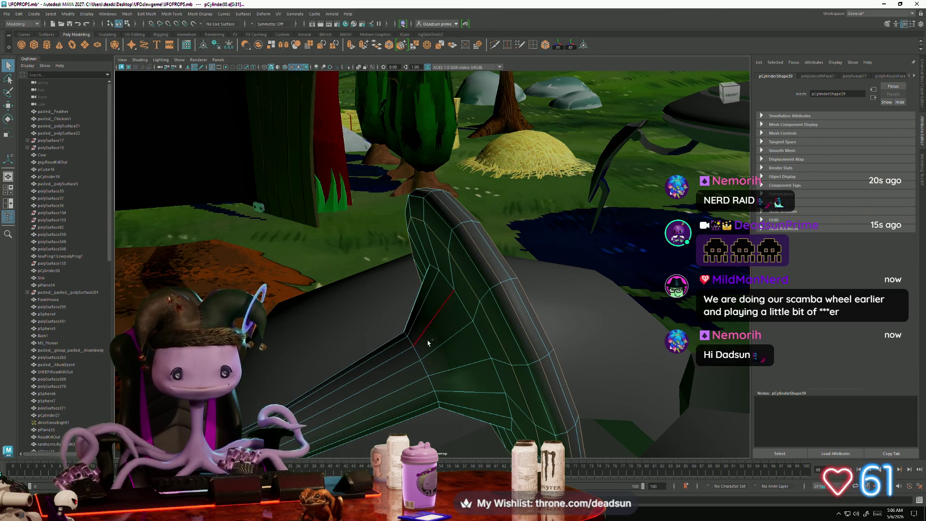
Select the shaft's edge loop and move it outward to lengthen the steering column
mouse_move(467, 310)
alt+mouse_down()
mouse_move(337, 329)
mouse_move(330, 303)
alt+mouse_up()
click(338, 329)
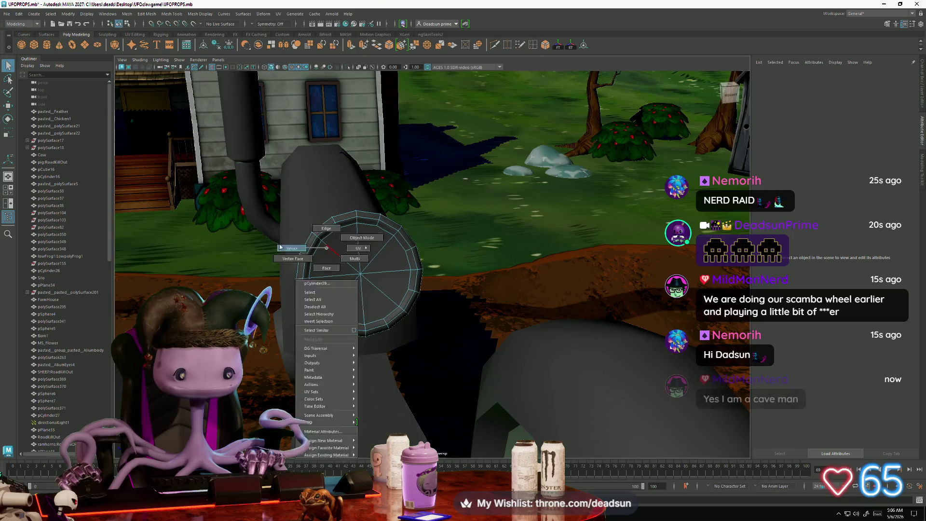
alt+drag(406, 354, 418, 316)
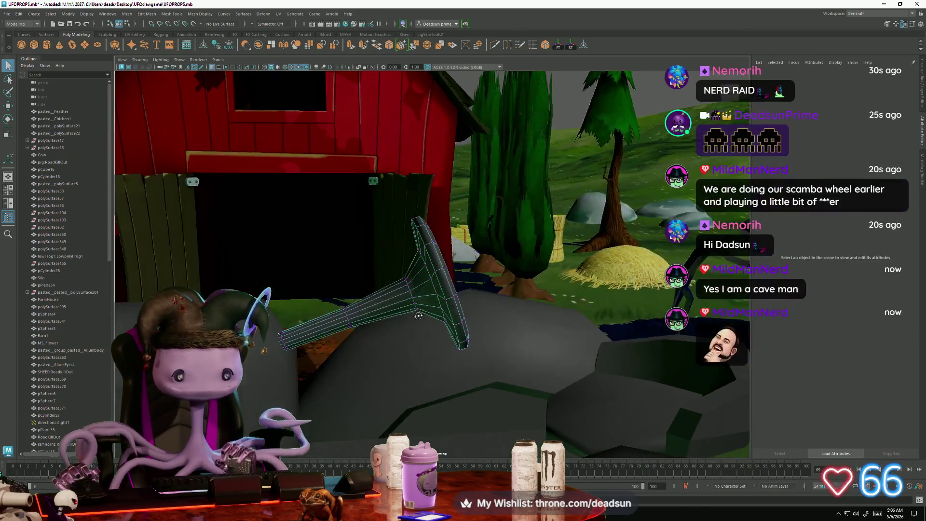
click(411, 290)
scroll(486, 295, up, 5)
key(w)
mouse_move(431, 298)
mouse_down()
mouse_move(463, 294)
mouse_move(436, 263)
mouse_move(456, 221)
mouse_move(442, 204)
mouse_up()
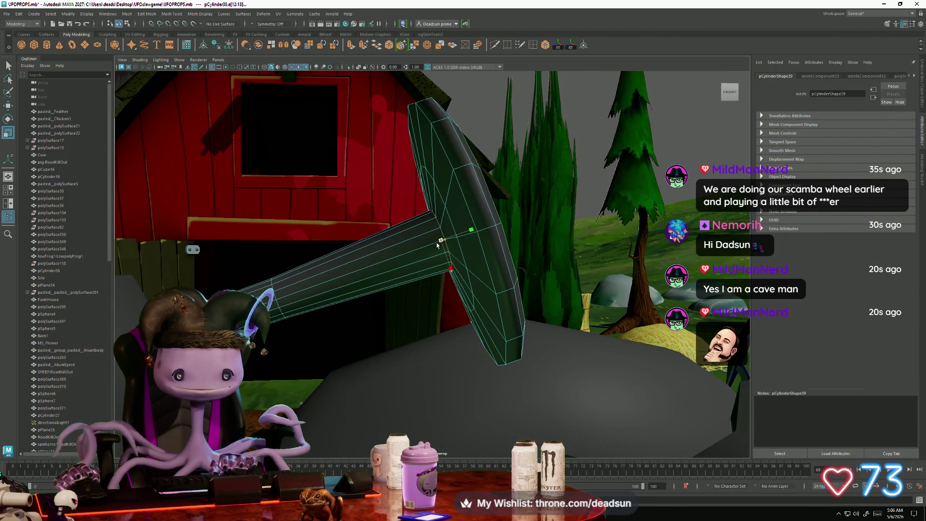
Box-select shaft vertices, then select and frame the shaft's end-cap faces
scroll(285, 296, up, 3)
right_click(270, 304)
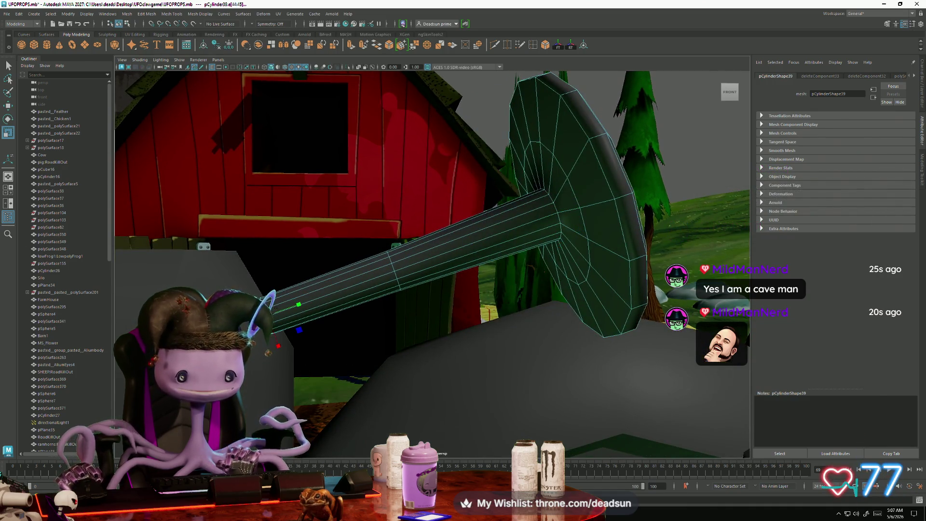
click(339, 353)
right_drag(310, 309, 309, 270)
drag(210, 176, 265, 212)
mouse_move(276, 378)
alt+mouse_down()
mouse_move(415, 349)
mouse_move(426, 292)
alt+mouse_up()
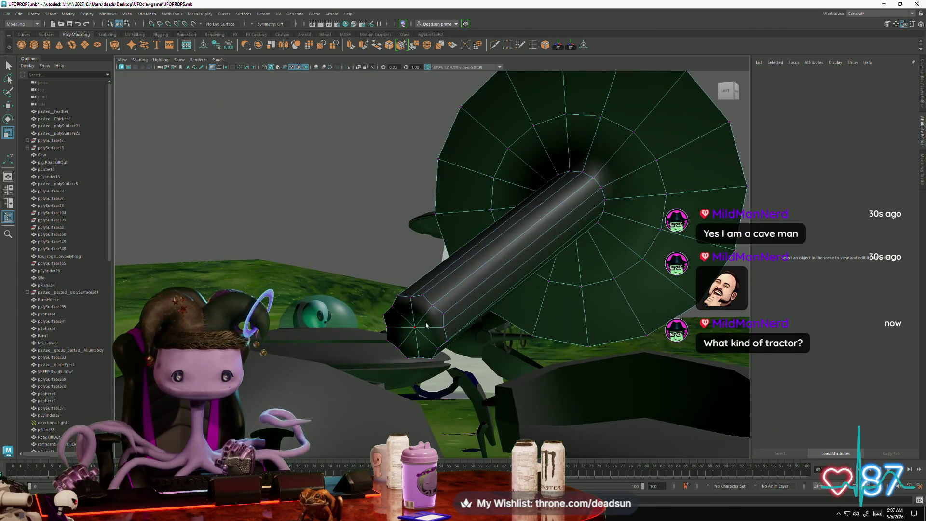
right_drag(426, 292, 418, 298)
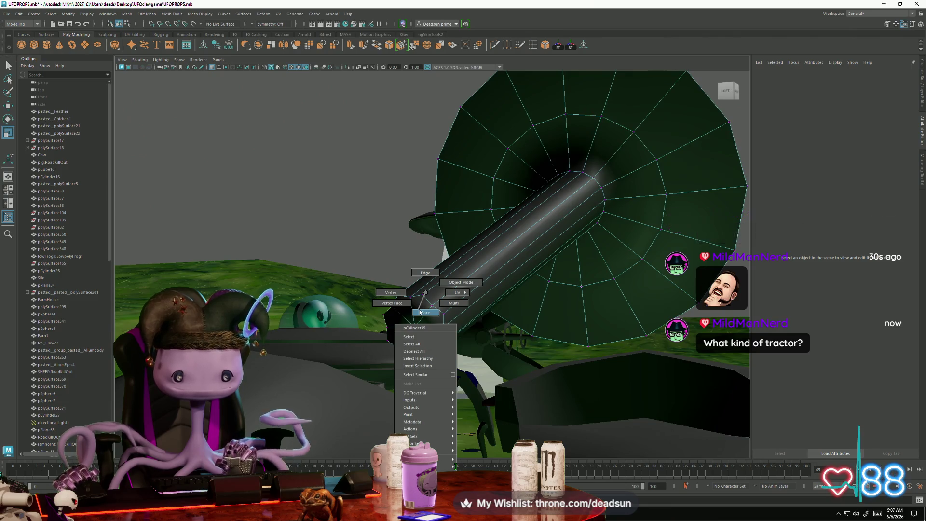
click(420, 312)
drag(421, 333, 414, 339)
key(f)
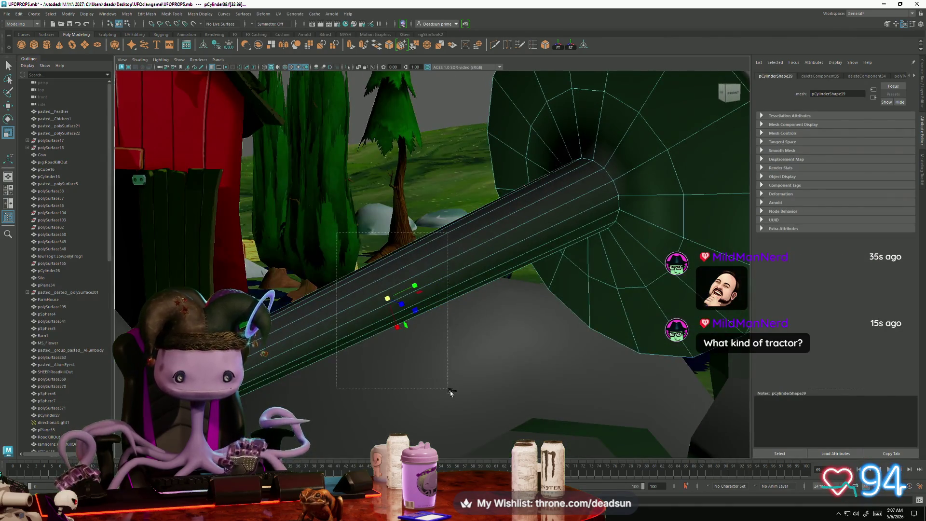
key([)
click(327, 334)
Orbit out over the tractor, cow and UFO, then frame the tractor's cylinder cap
right_click(495, 235)
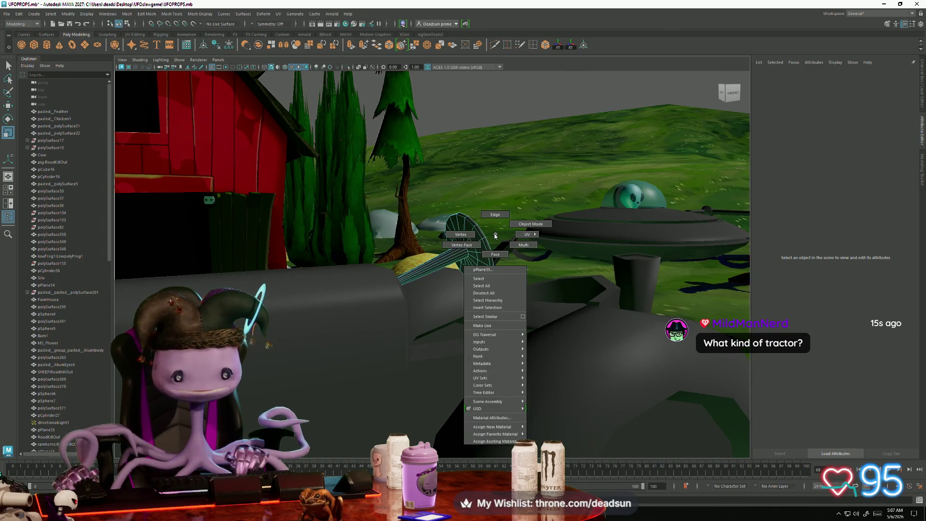
right_click(495, 235)
mouse_move(512, 196)
alt+mouse_down()
mouse_move(457, 288)
mouse_move(371, 360)
mouse_move(380, 336)
alt+mouse_up()
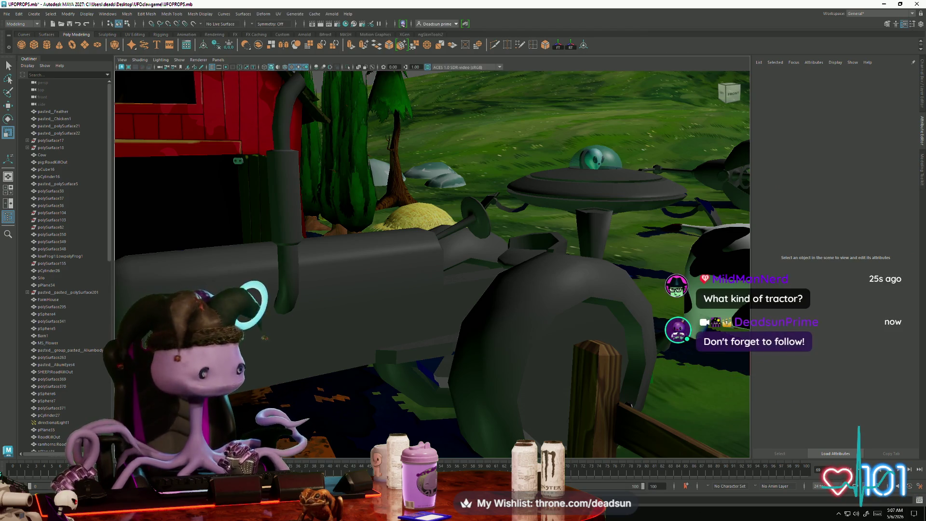
scroll(366, 347, down, 5)
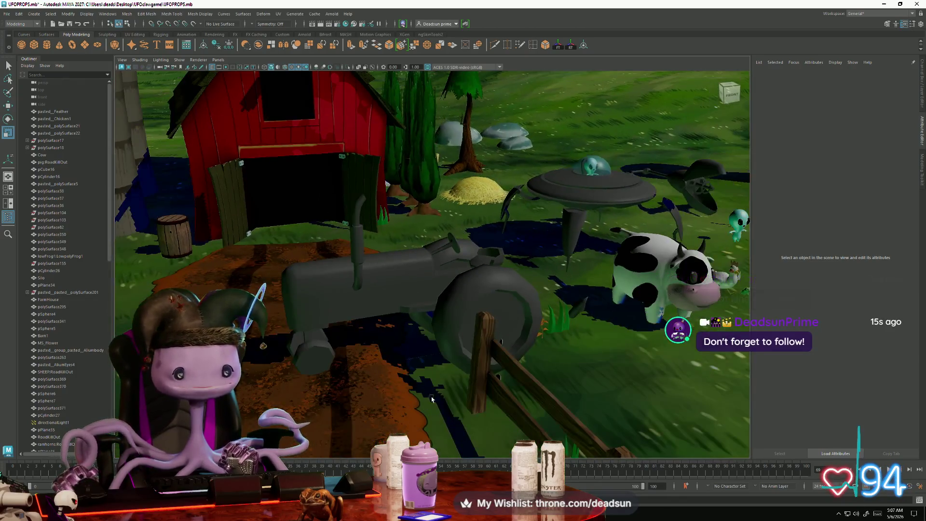
alt+drag(431, 399, 371, 376)
alt+right_drag(371, 376, 456, 350)
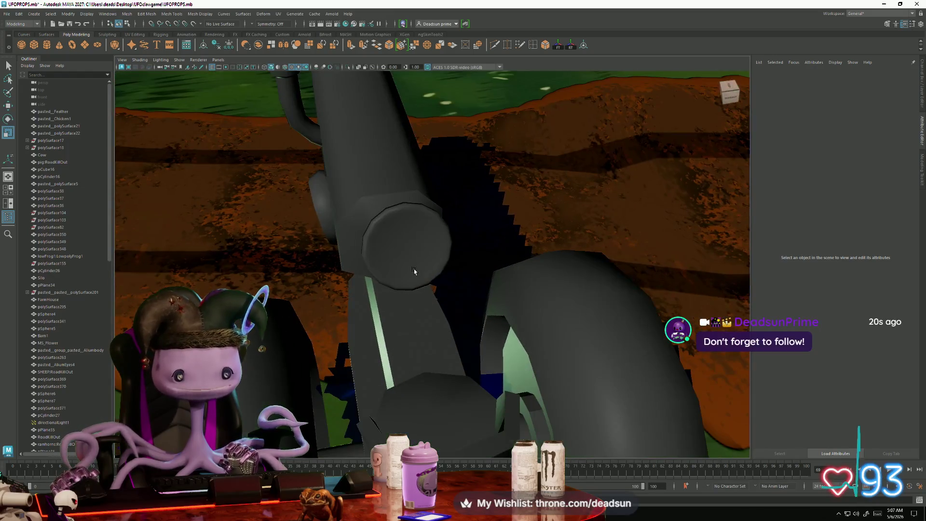
click(413, 271)
key(f)
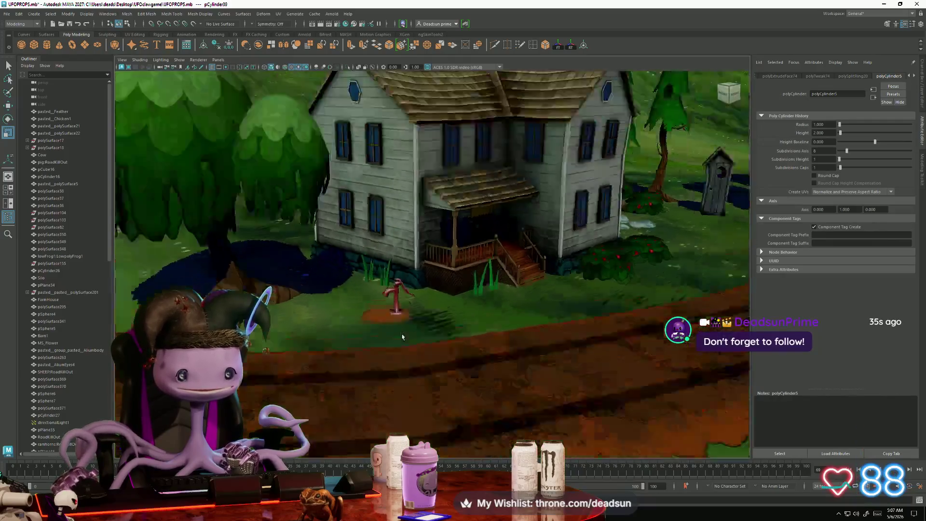
Frame and inspect the red water pump by the house porch
alt+right_drag(402, 337, 402, 359)
key(f)
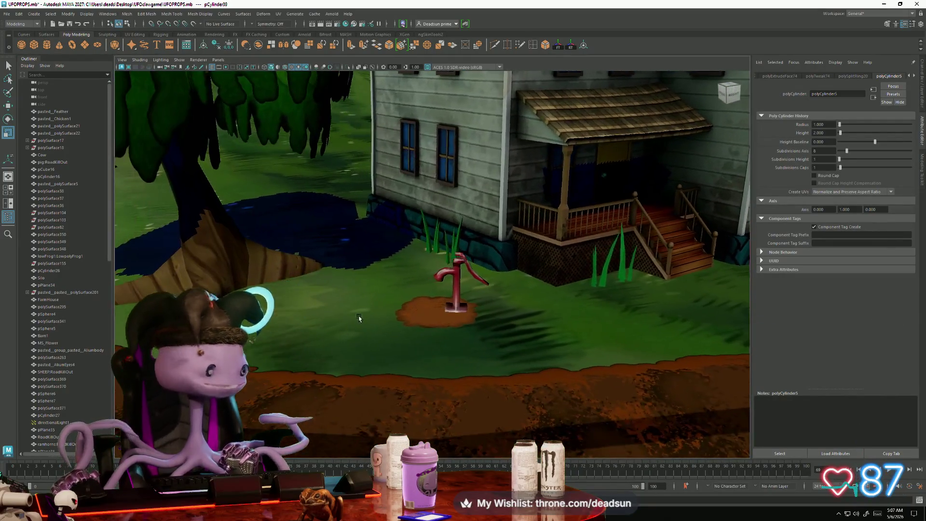
alt+right_drag(270, 343, 379, 302)
alt+right_drag(502, 320, 499, 293)
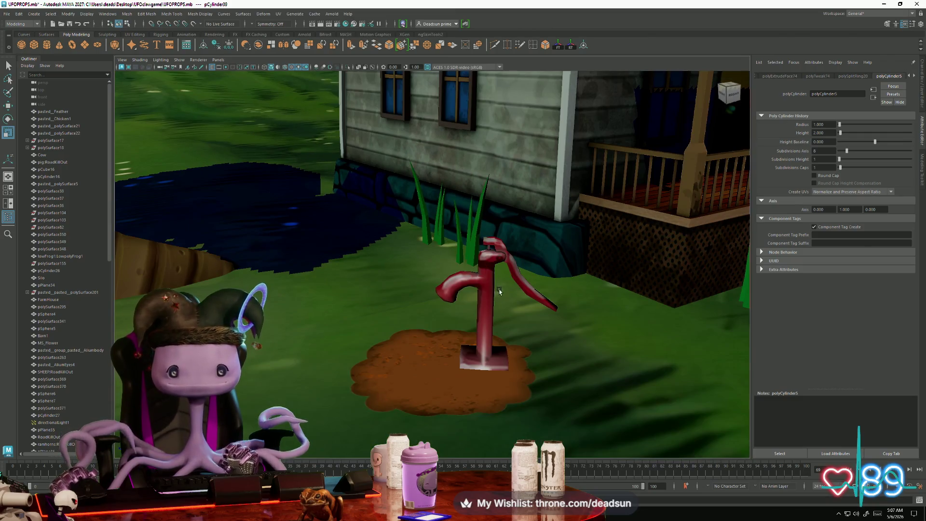
click(491, 287)
scroll(512, 345, down, 5)
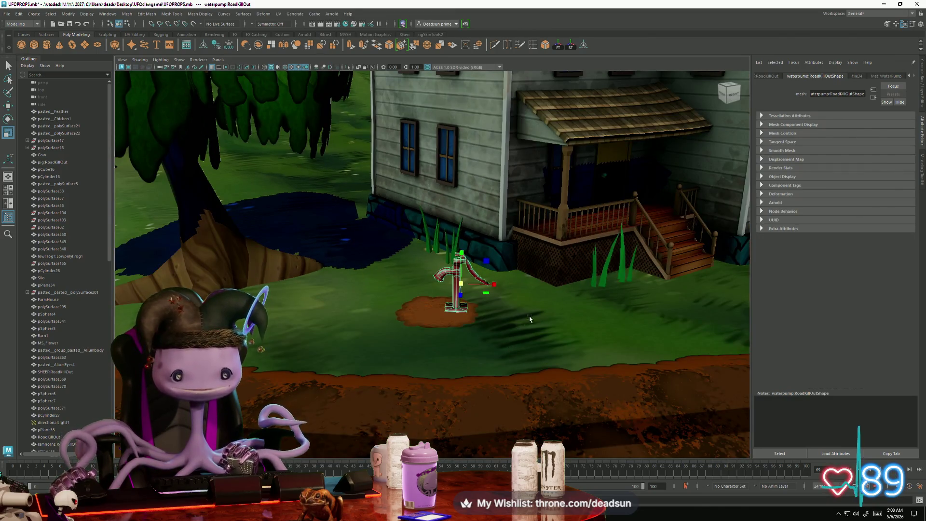
scroll(543, 321, down, 10)
Inspect the textured outhouse up close, then switch to the UFOclawgame folder in File Explorer
alt+drag(540, 322, 458, 345)
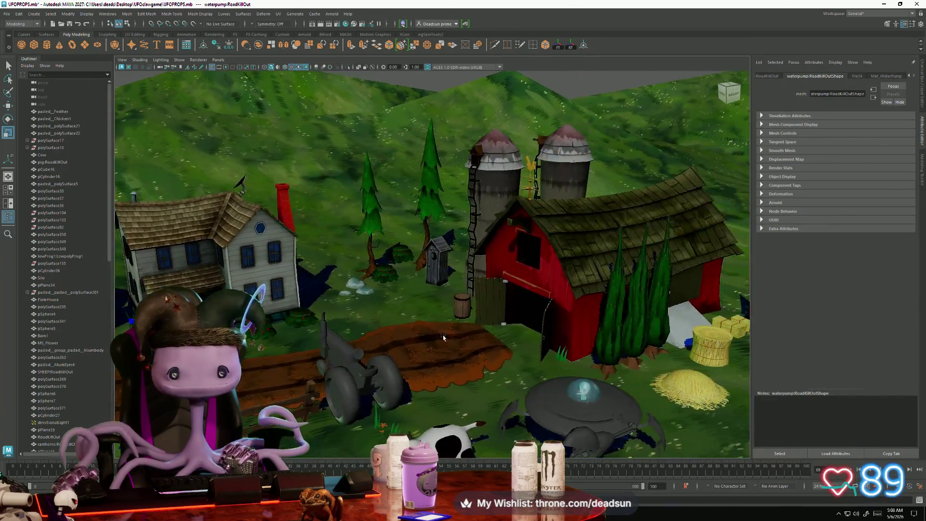
scroll(444, 357, up, 10)
click(448, 316)
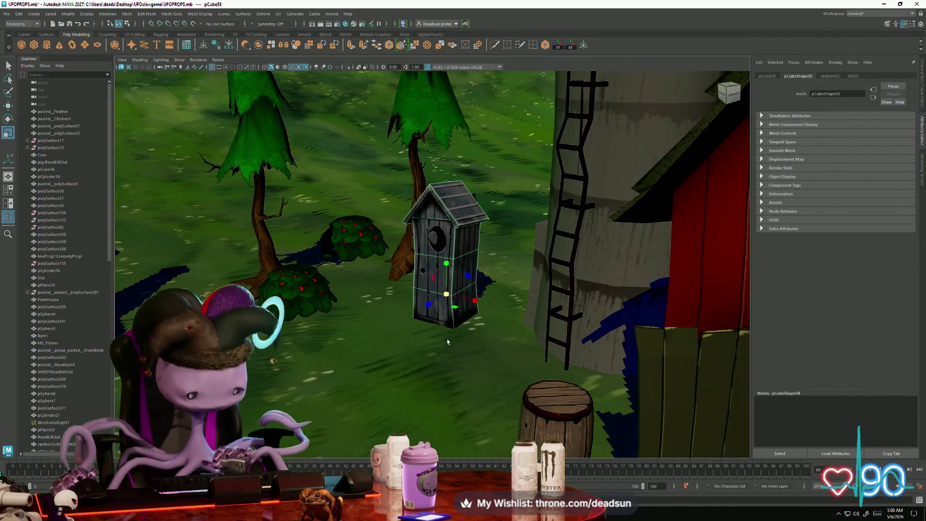
scroll(447, 341, up, 3)
alt+drag(447, 341, 430, 315)
click(444, 322)
scroll(444, 322, up, 3)
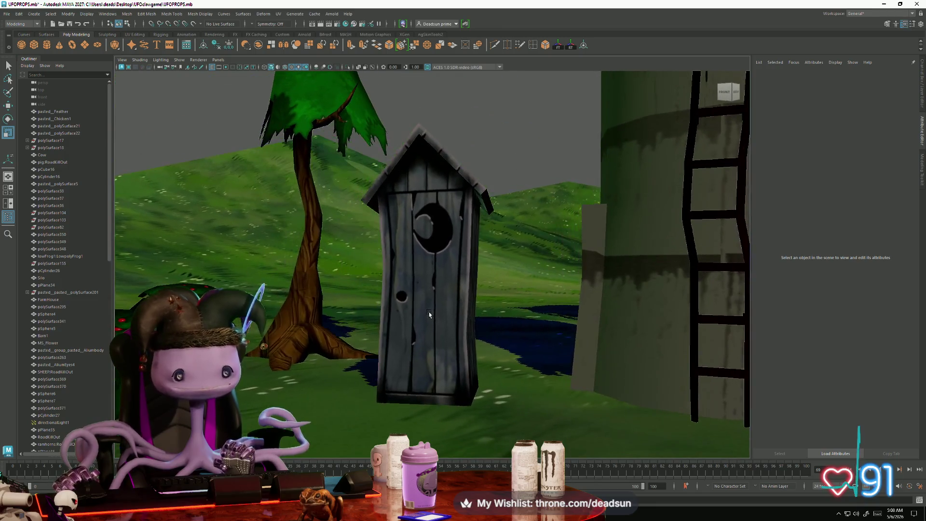
key(alt+Tab)
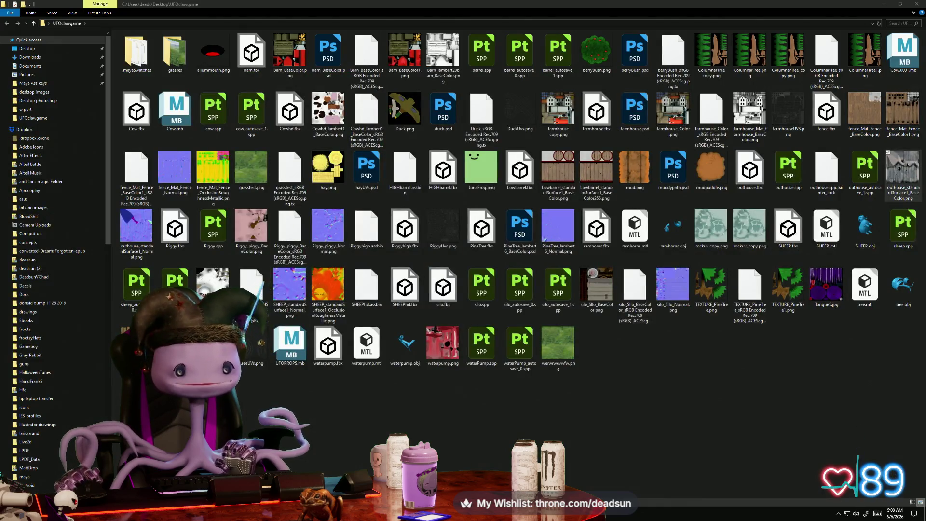
Back in Substance Painter, close the export results and turn the view to the outhouse front
key(alt+Tab)
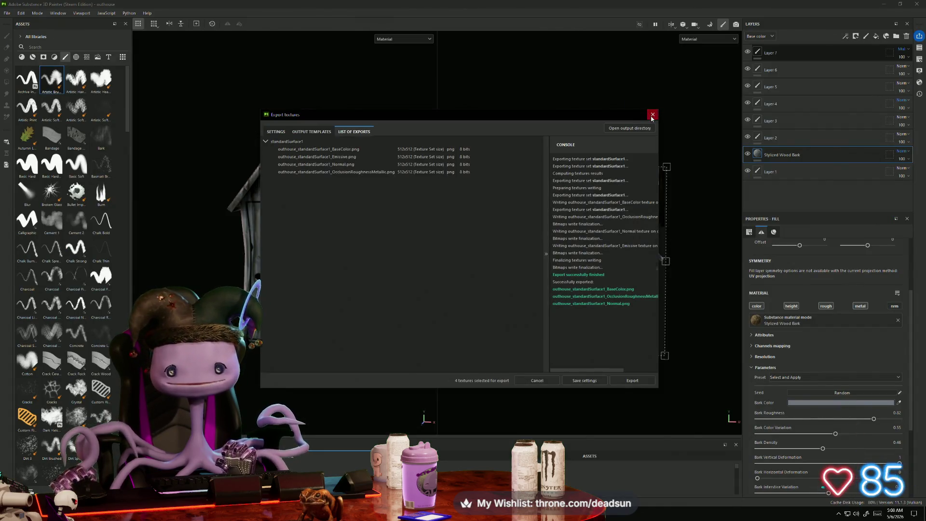
click(652, 115)
mouse_move(347, 296)
alt+mouse_down()
mouse_move(355, 289)
mouse_move(368, 313)
alt+mouse_up()
middle_drag(362, 269, 385, 253)
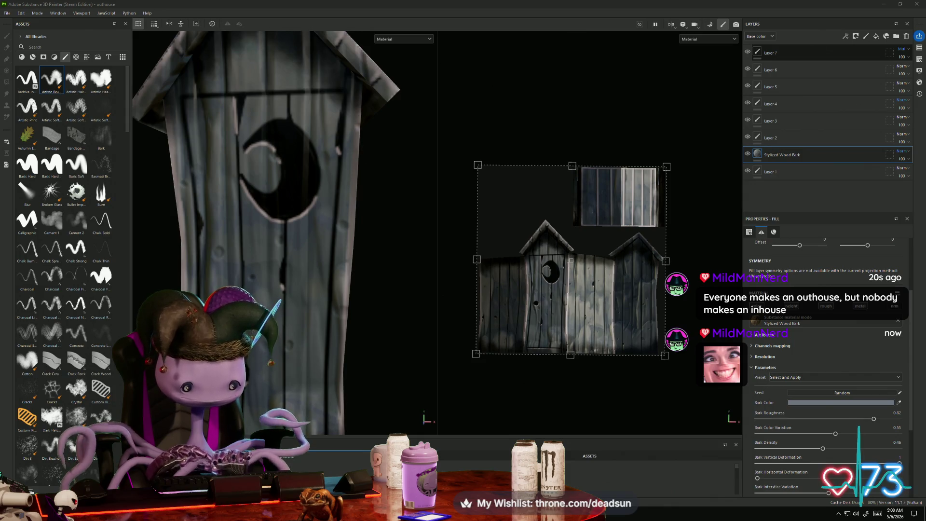
mouse_move(243, 328)
alt+mouse_down()
mouse_move(285, 314)
mouse_move(306, 265)
alt+mouse_up()
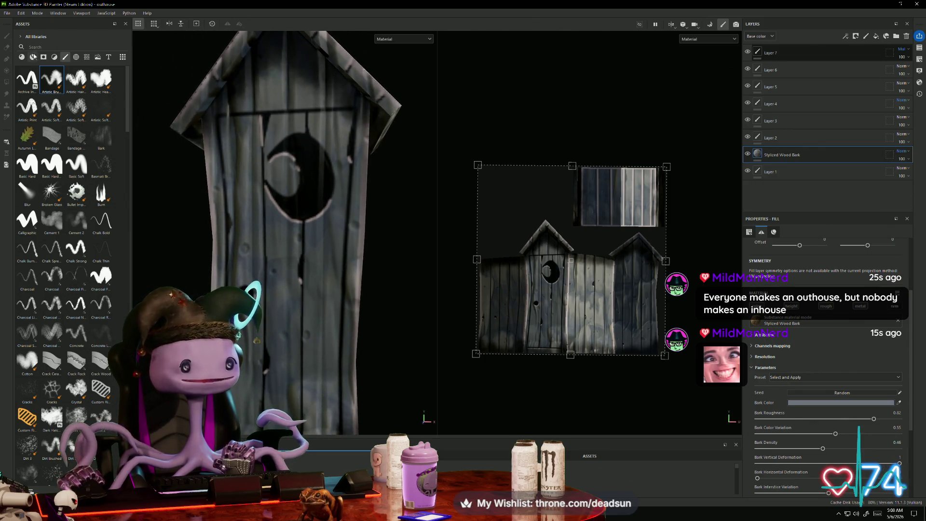
Add Layer 8 above Layer 7 and load the thin Archive brush preset
click(811, 54)
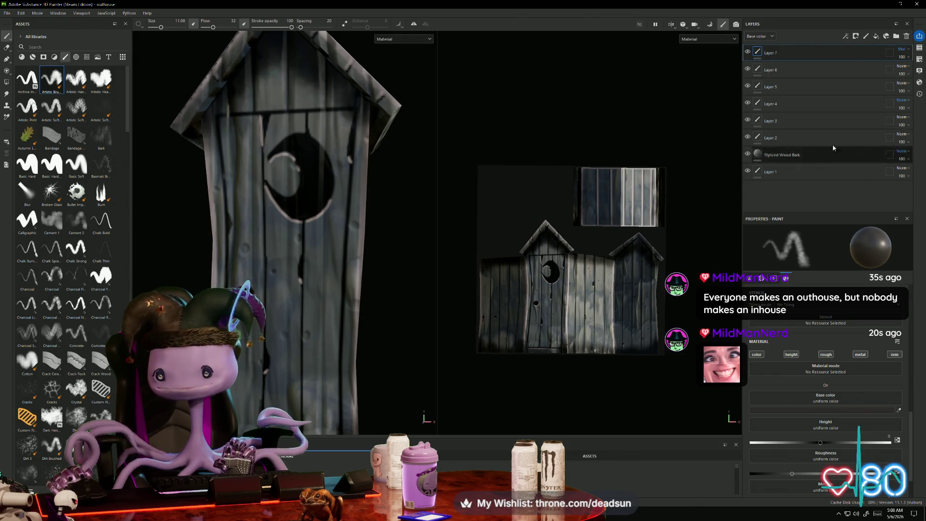
click(866, 36)
scroll(339, 229, up, 3)
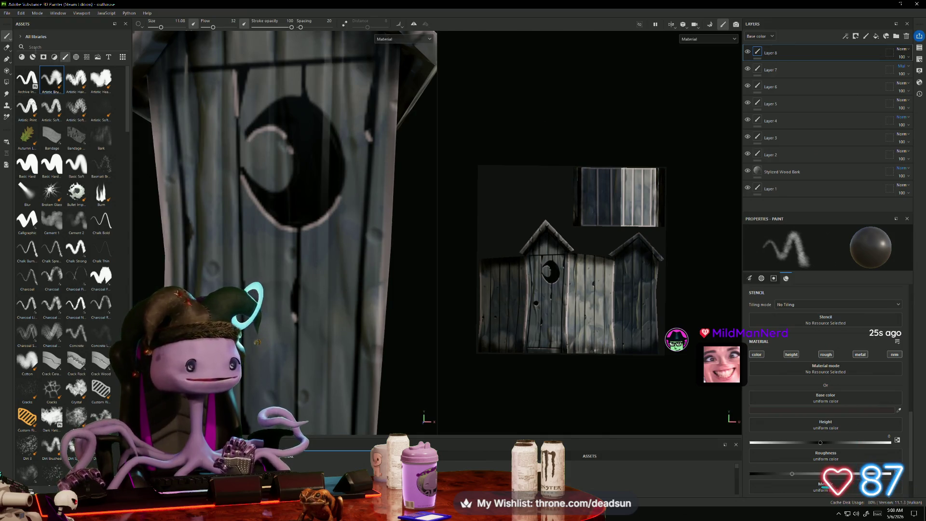
click(30, 82)
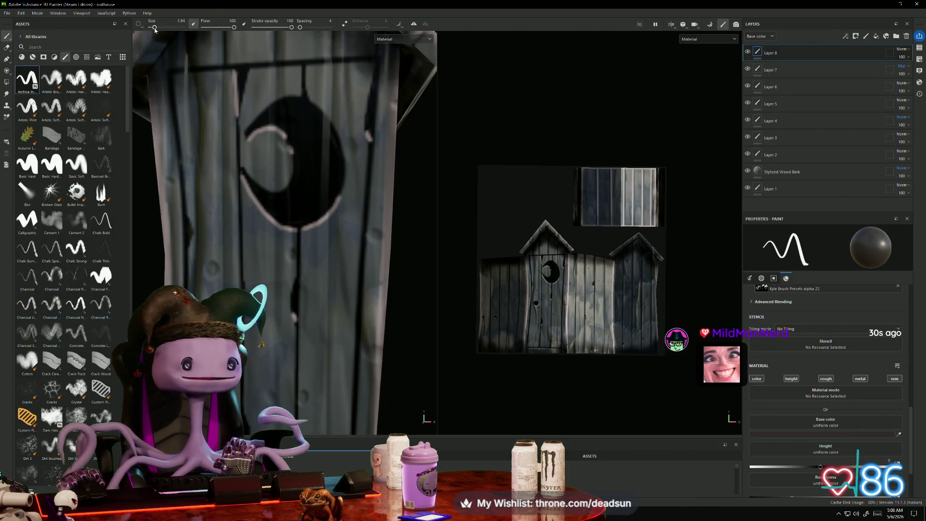
alt+drag(309, 263, 274, 272)
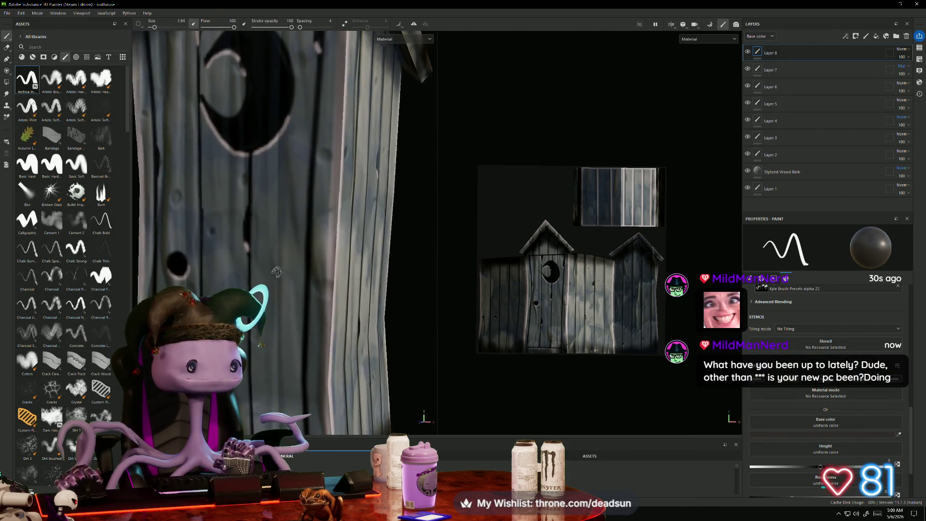
key(super+Tab)
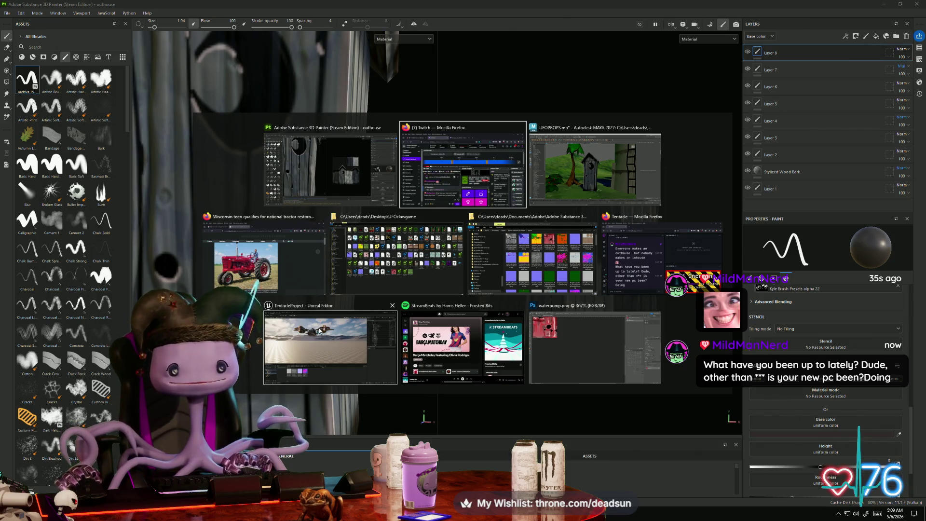
Bring up Unreal Editor's TentacleProject map and fly the camera back out of the cockpit
click(320, 331)
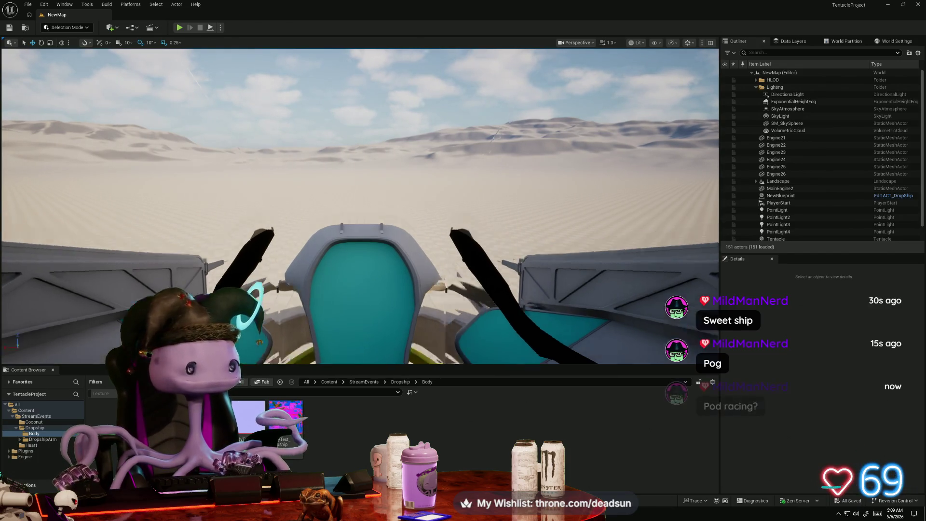
key(Down)
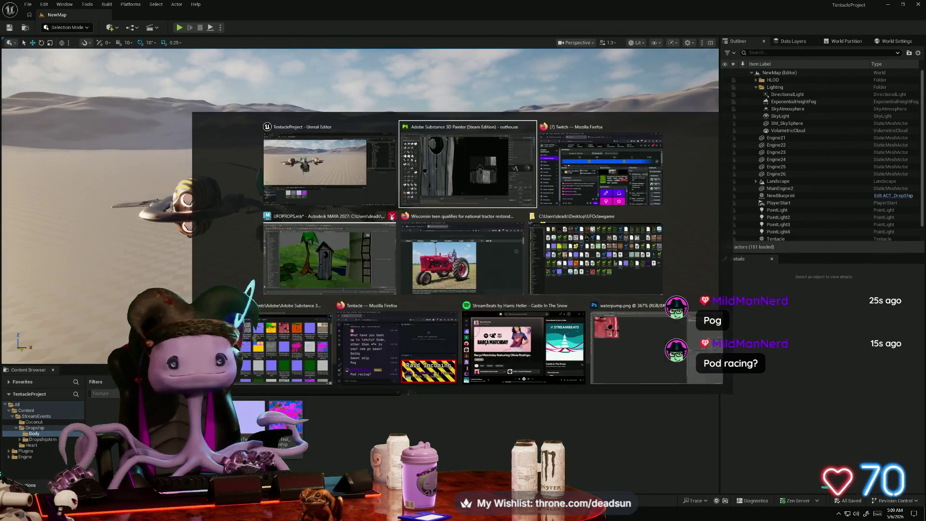
key(alt+Tab)
Set the base paint colour to a dark red, adjusting hue and saturation
click(443, 181)
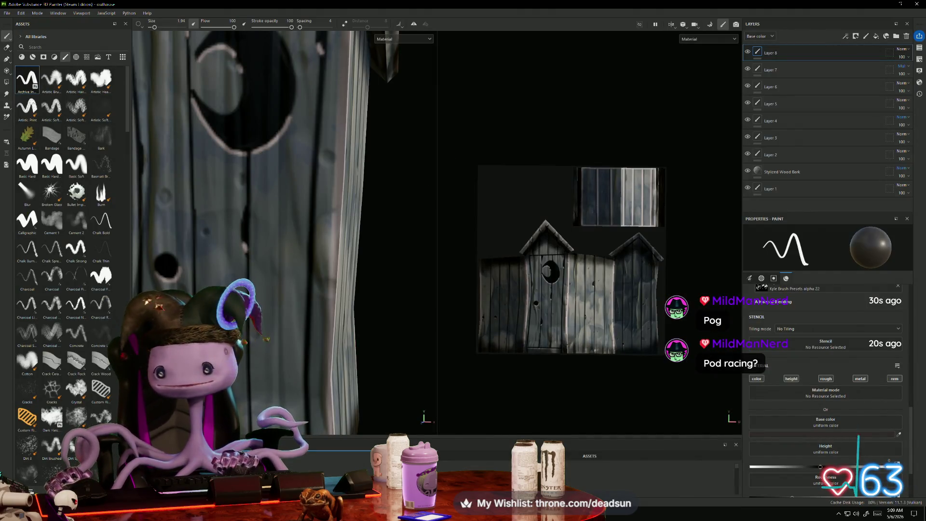
scroll(292, 230, down, 5)
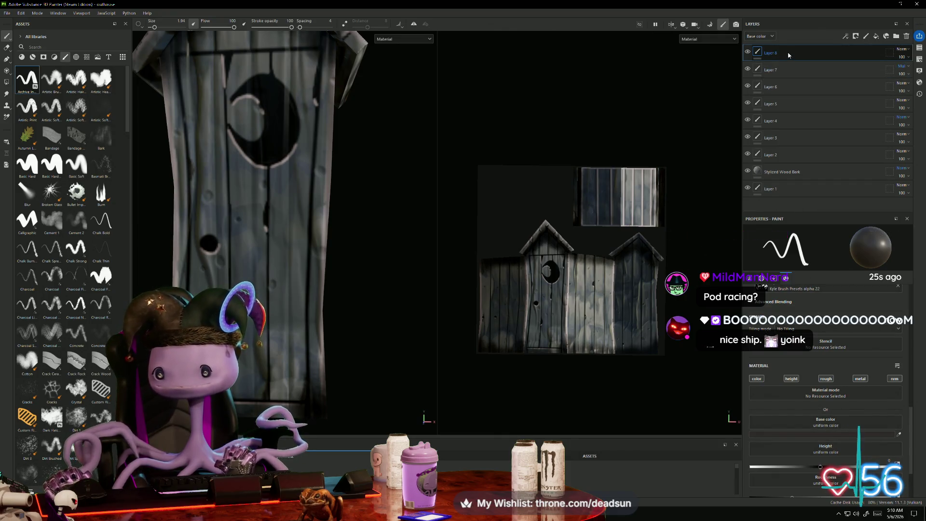
scroll(828, 355, down, 3)
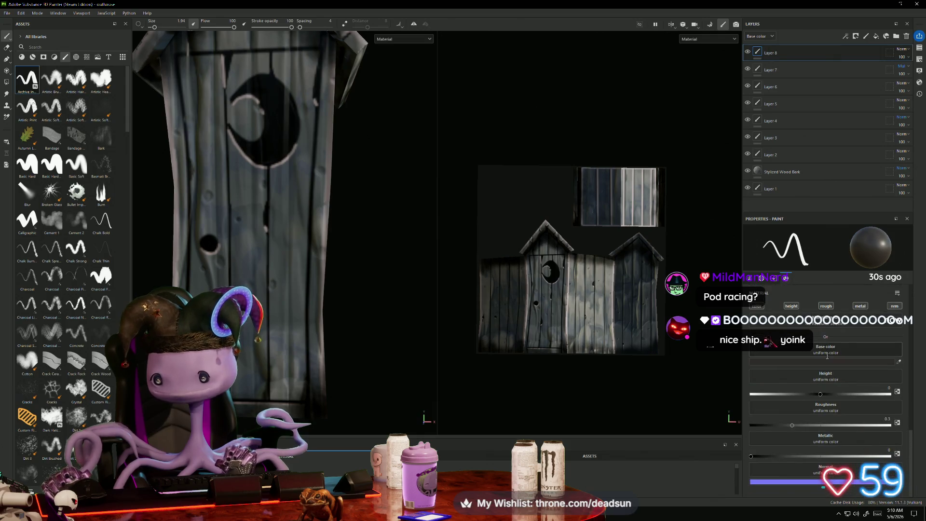
scroll(815, 430, up, 10)
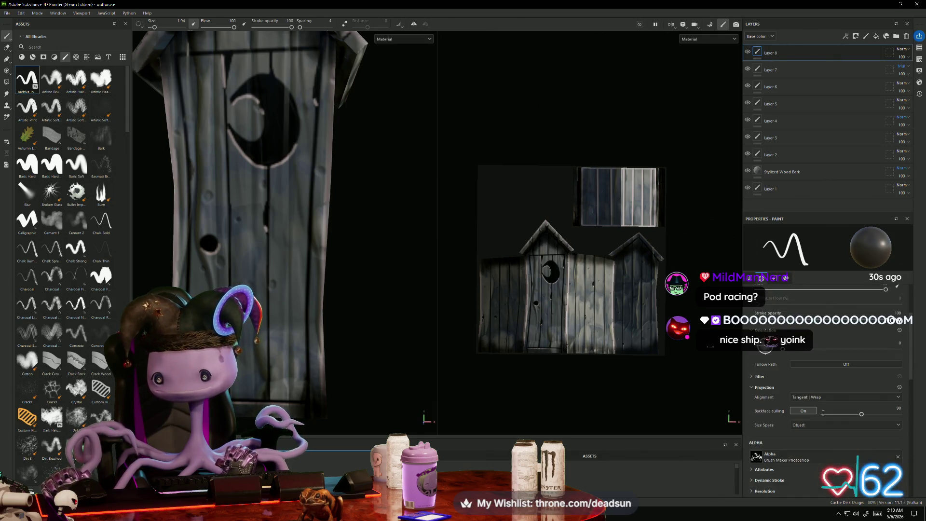
scroll(822, 409, down, 8)
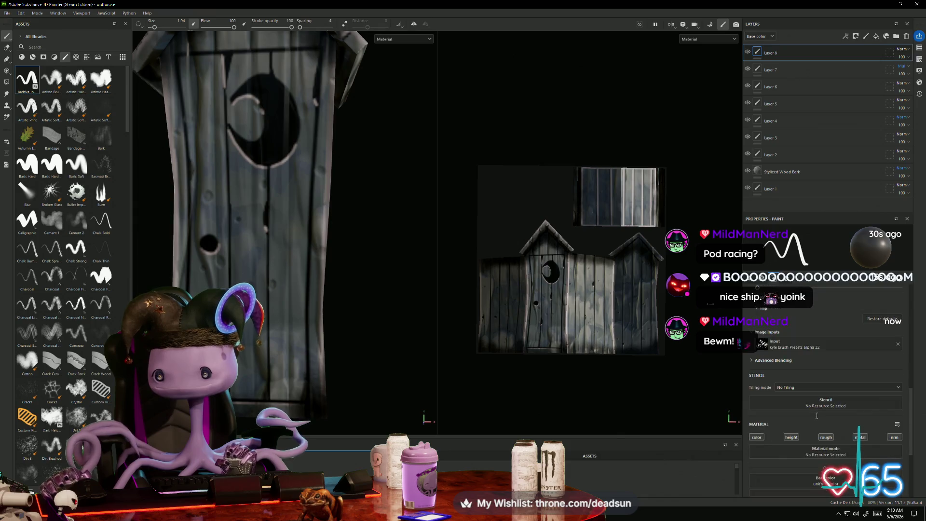
scroll(814, 416, up, 1)
click(814, 407)
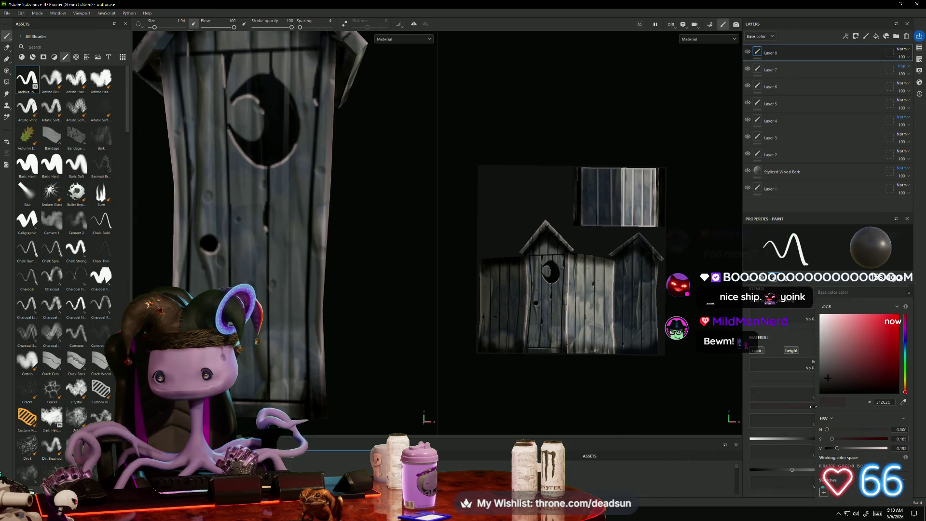
drag(904, 379, 905, 384)
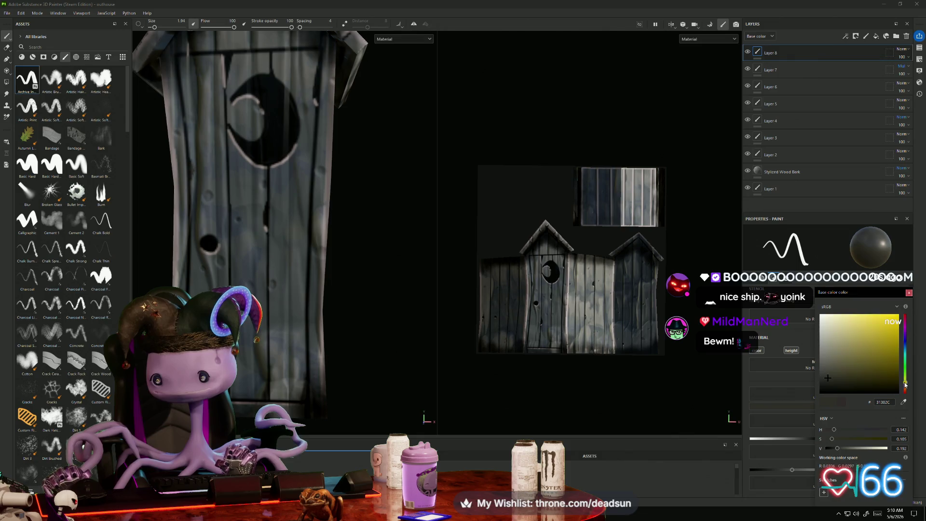
click(893, 321)
click(904, 387)
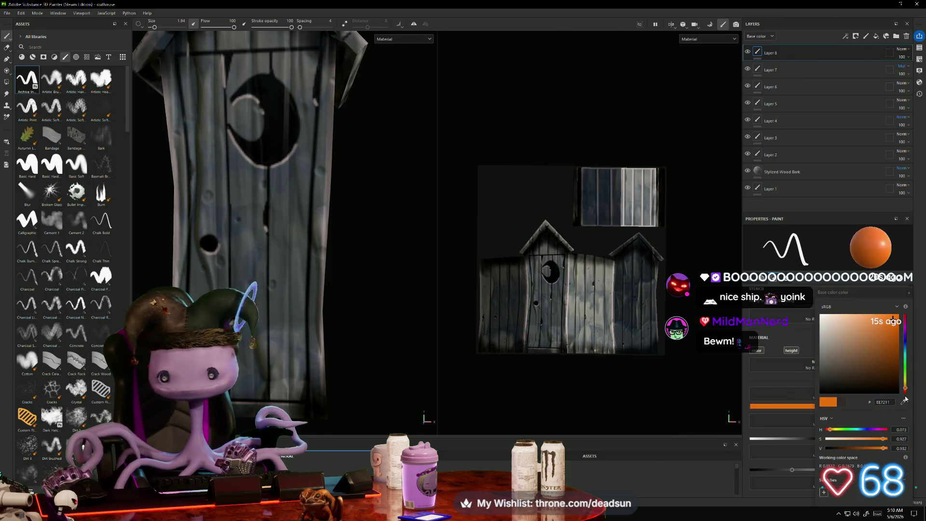
drag(906, 389, 906, 393)
click(881, 365)
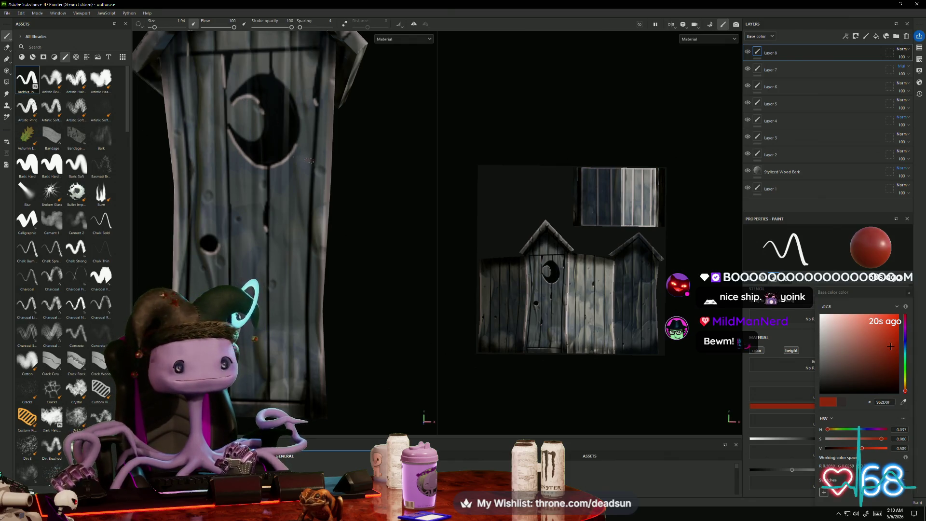
Dab small dark-red marks onto the outhouse door and turn the view to face it
scroll(328, 128, up, 3)
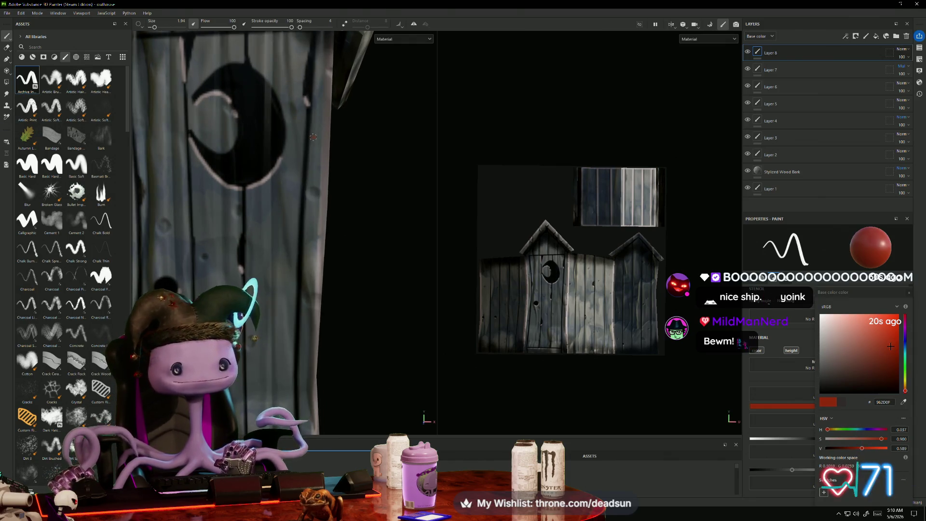
scroll(313, 137, down, 3)
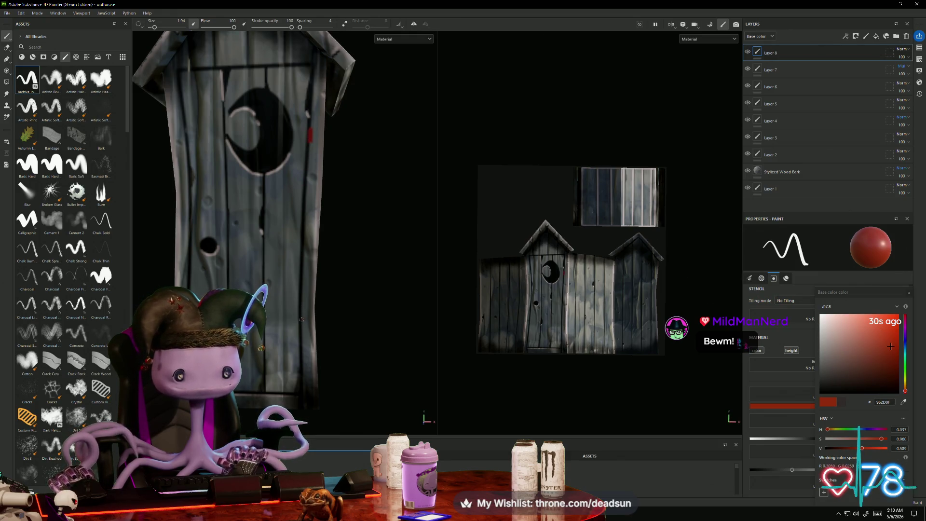
click(299, 327)
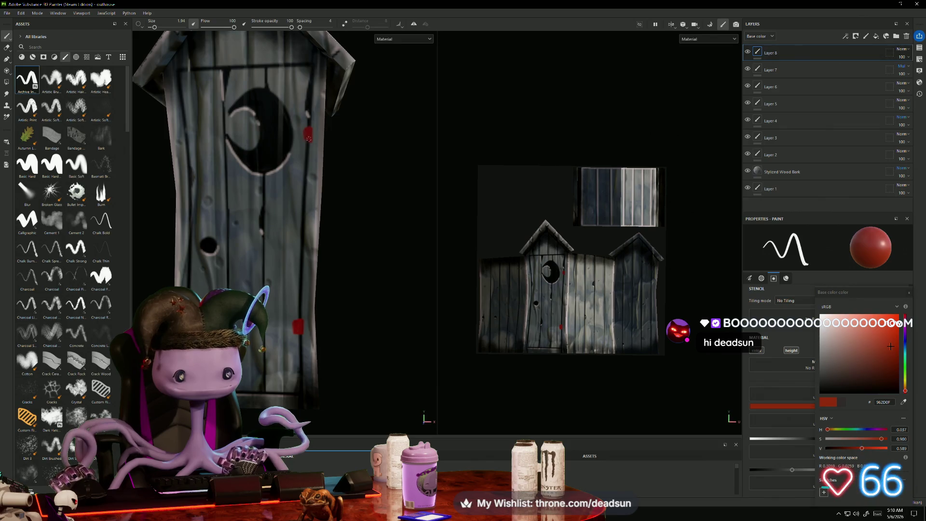
scroll(296, 199, up, 2)
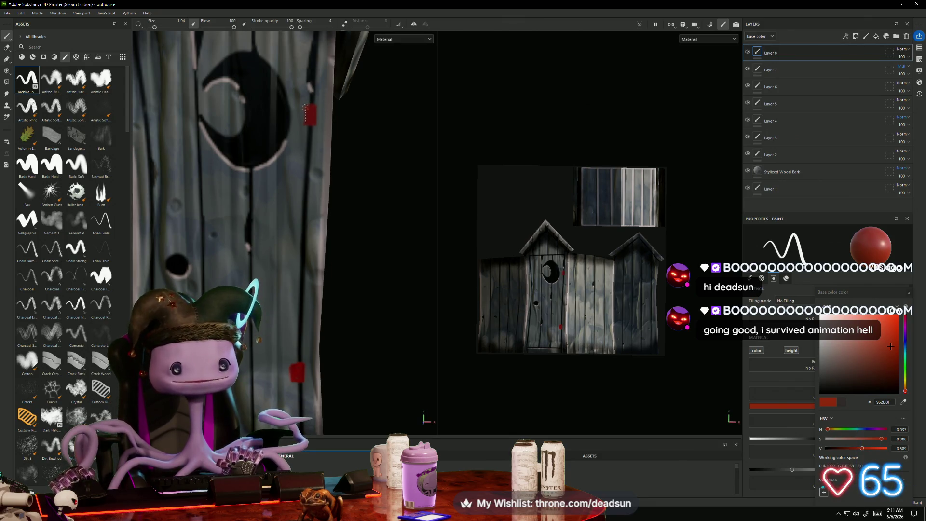
alt+drag(316, 202, 338, 203)
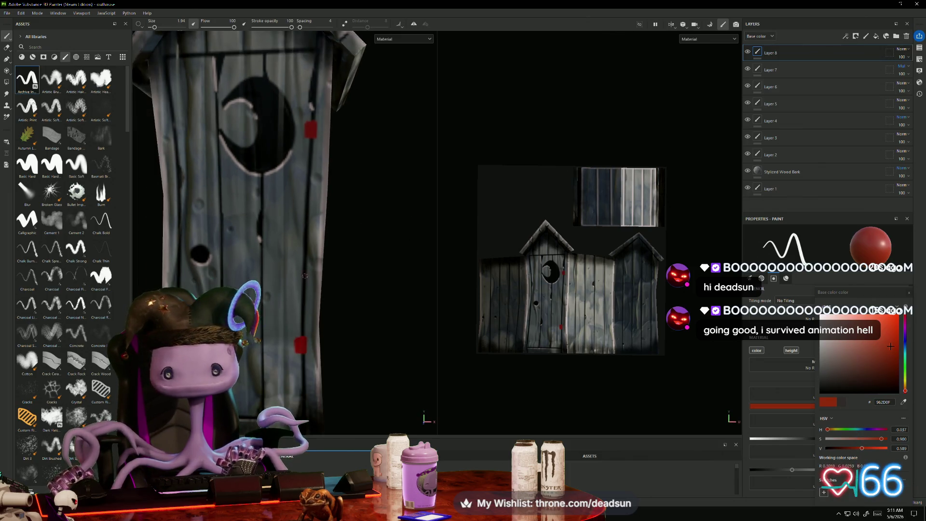
alt+drag(285, 346, 265, 344)
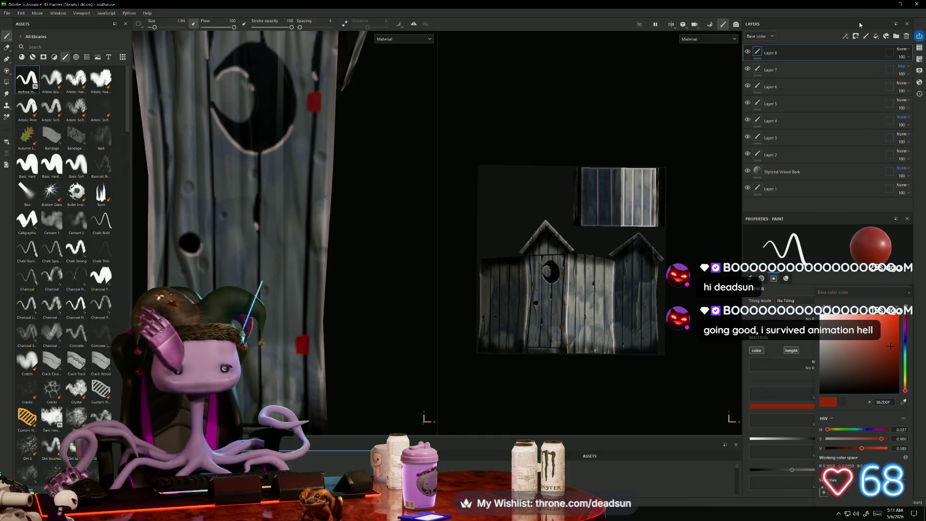
click(901, 49)
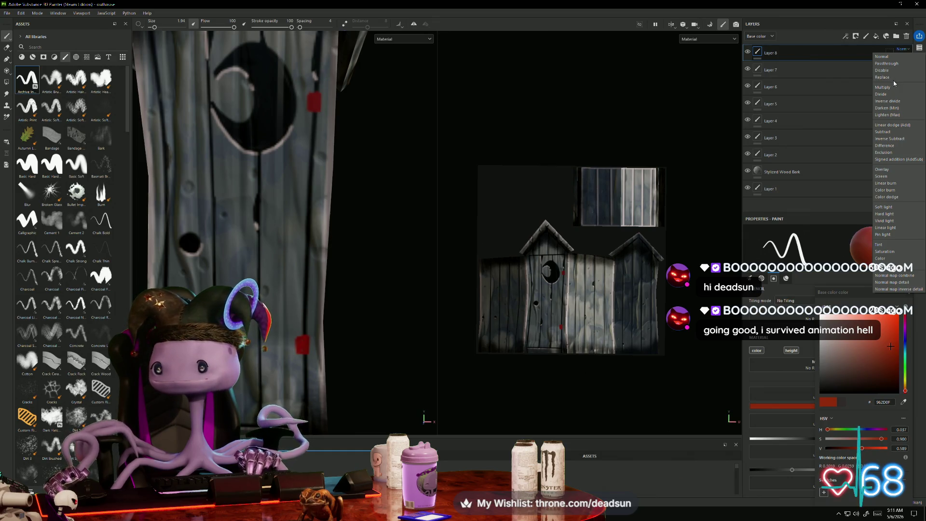
Try Multiply and Divide, then settle on Soft light as Layer 8's blend mode
click(891, 87)
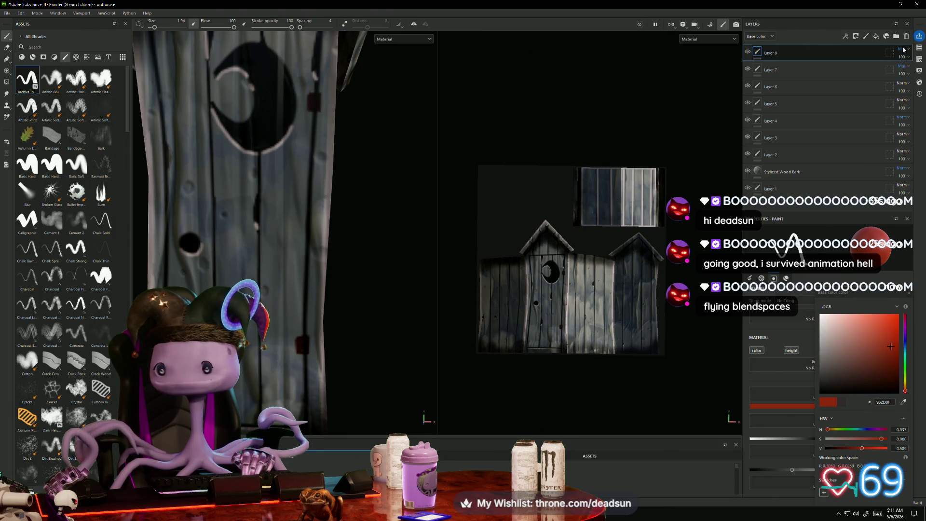
click(902, 49)
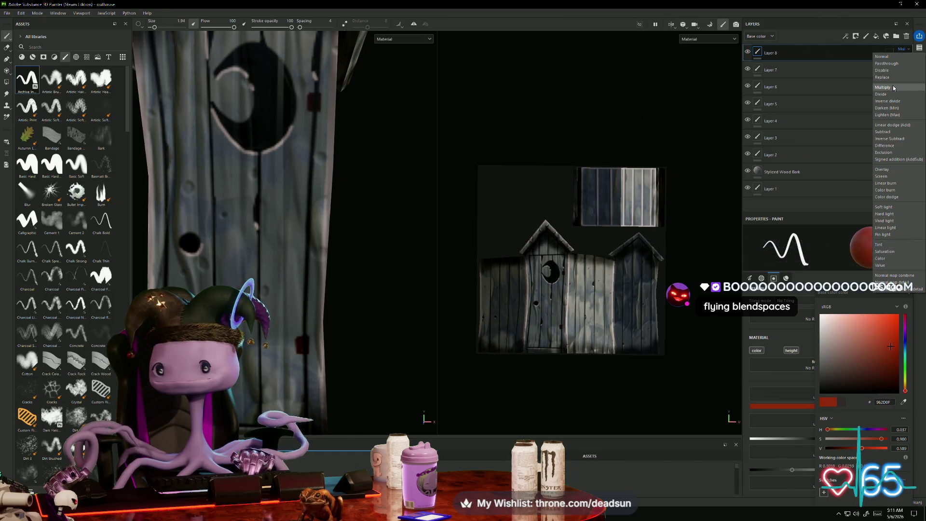
click(892, 96)
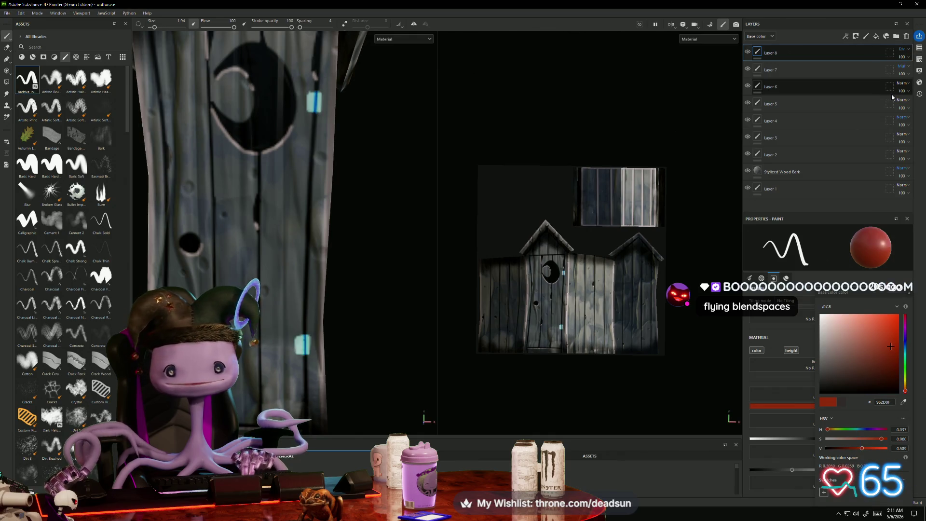
click(903, 49)
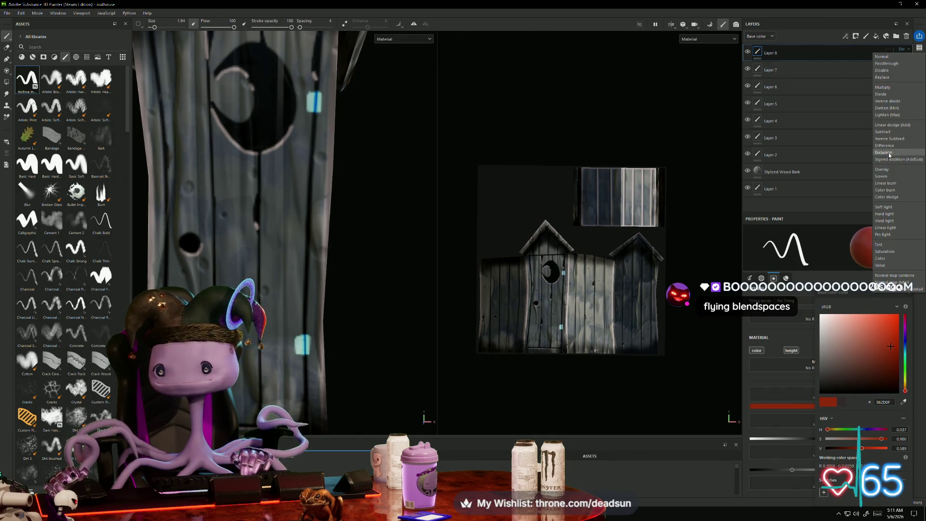
click(885, 204)
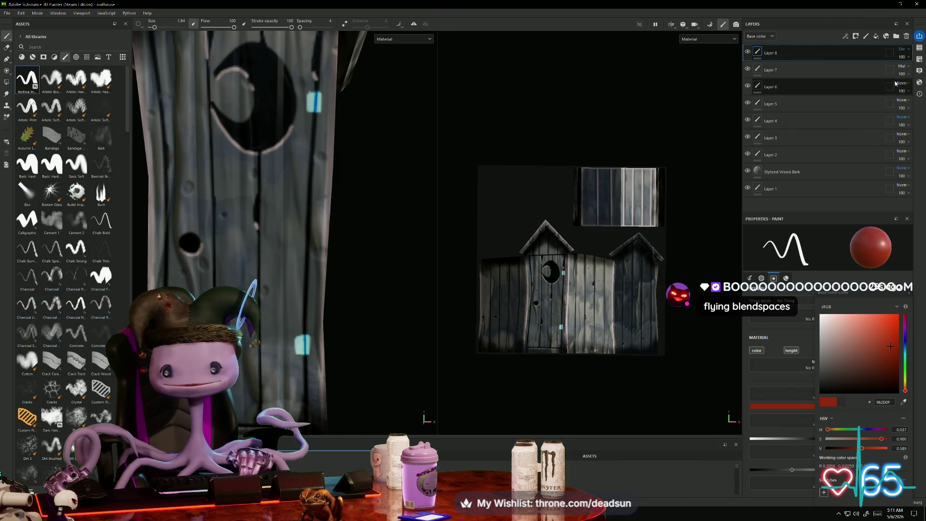
click(903, 49)
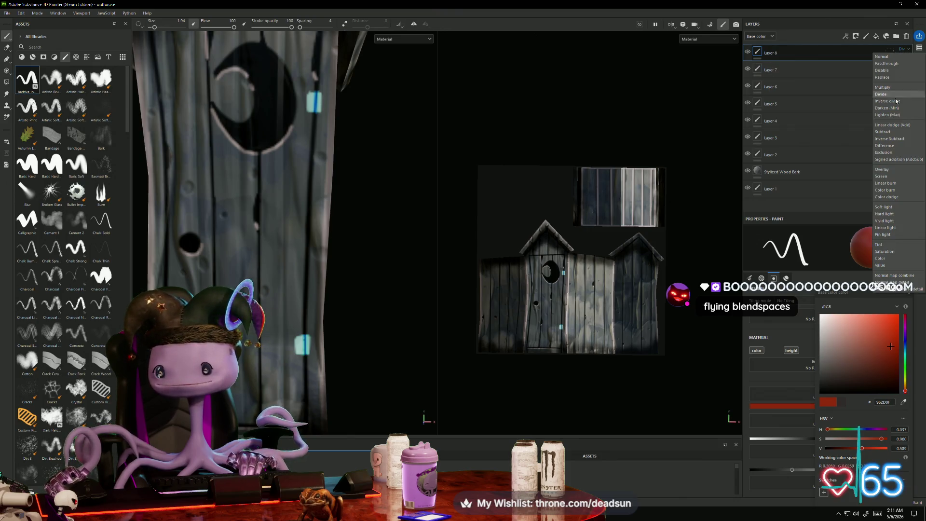
click(886, 207)
Frame the whole outhouse and orbit to check its roof
key(f)
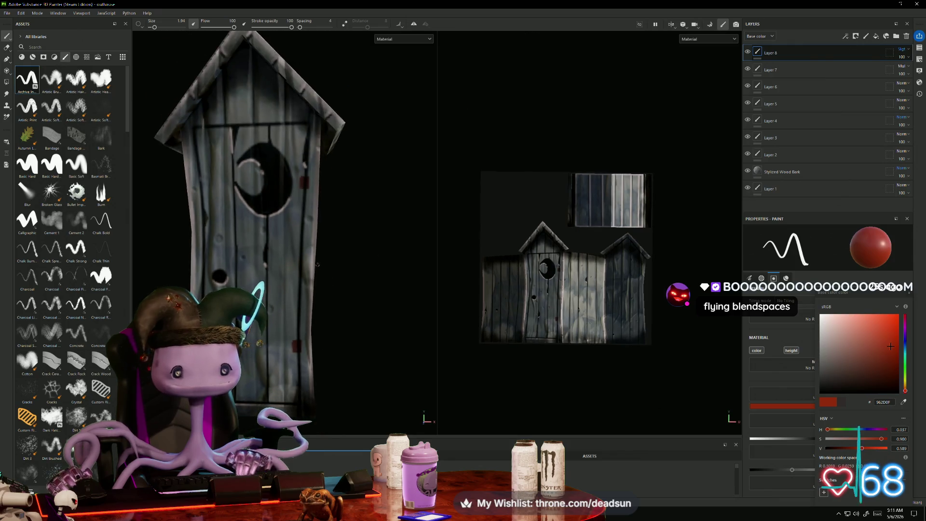
mouse_move(333, 286)
alt+mouse_down()
mouse_move(362, 289)
mouse_move(349, 295)
mouse_move(372, 275)
alt+mouse_up()
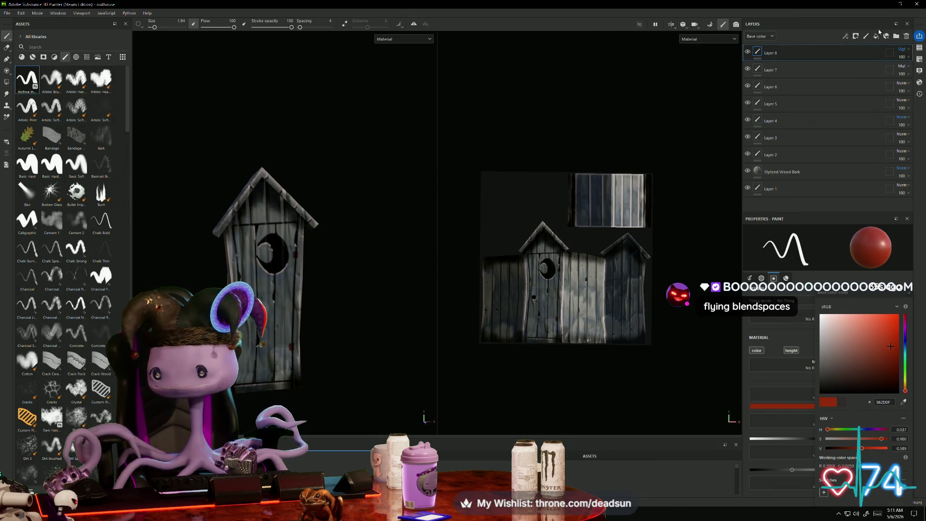
click(866, 36)
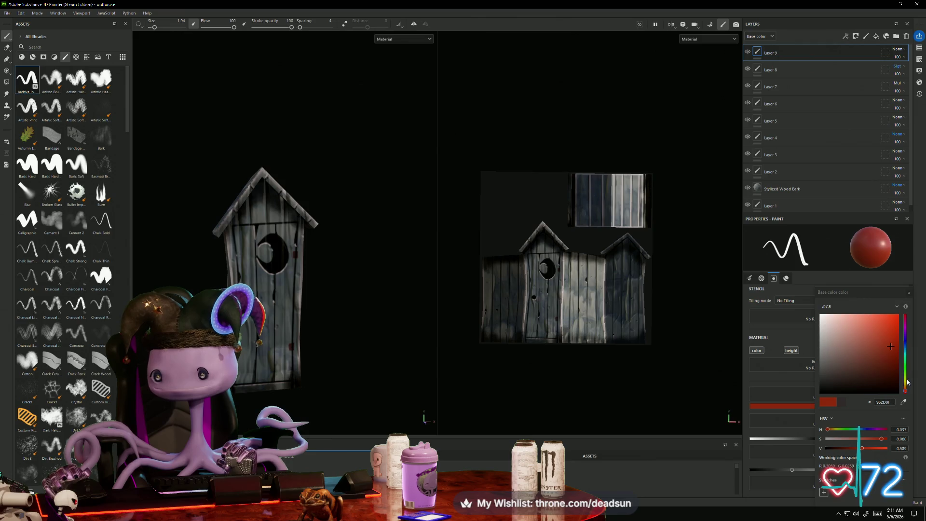
Change Layer 9's paint colour from gold to the off-white E5DFD0
click(906, 386)
drag(891, 365, 895, 344)
scroll(278, 232, up, 10)
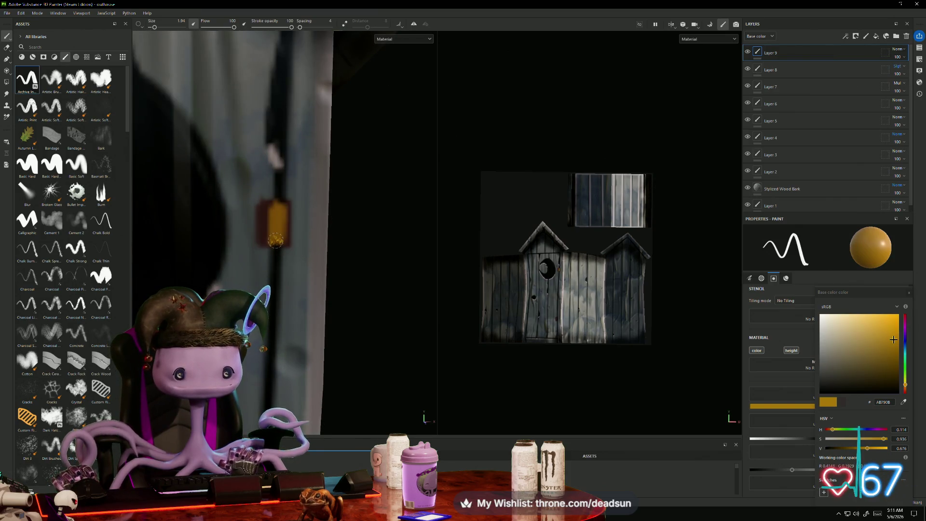
scroll(270, 237, down, 5)
scroll(261, 347, up, 6)
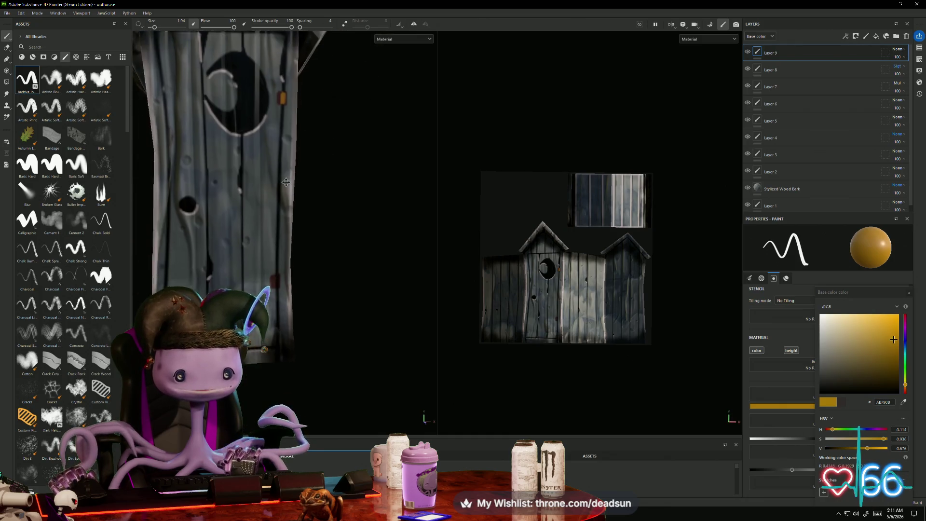
scroll(258, 250, up, 3)
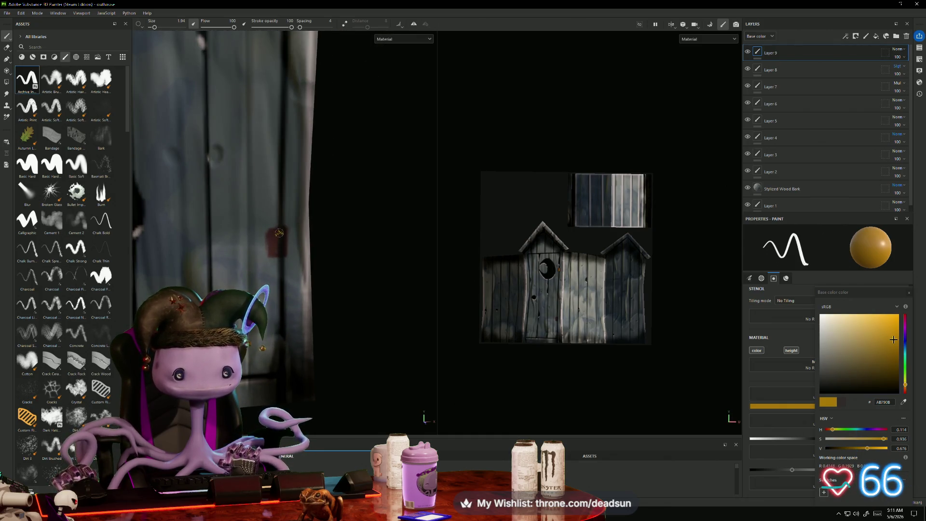
scroll(278, 252, down, 3)
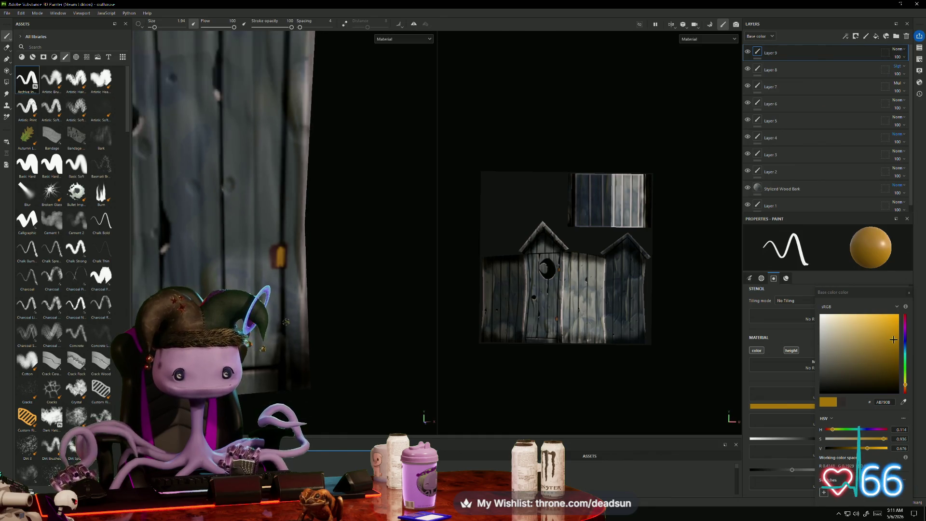
click(828, 322)
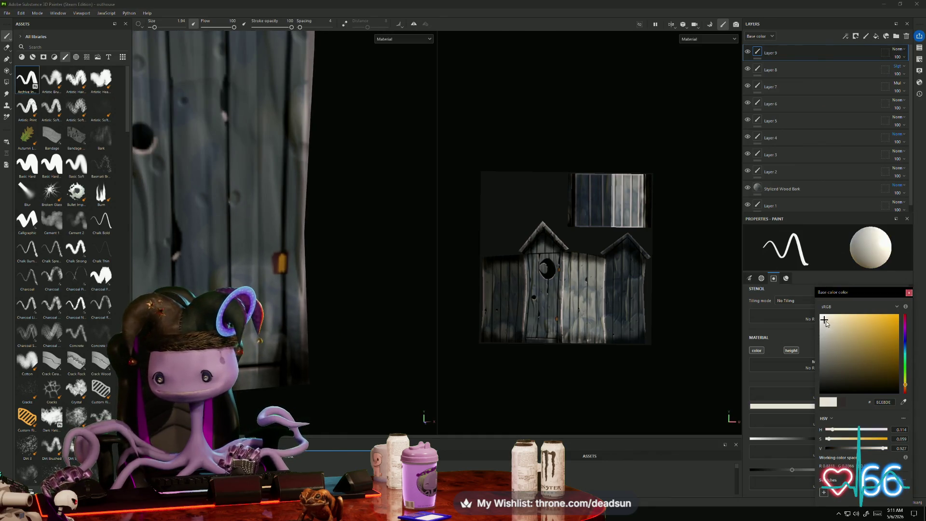
Look over the outhouse in the viewport, rotating it to a head-on view
scroll(281, 244, up, 2)
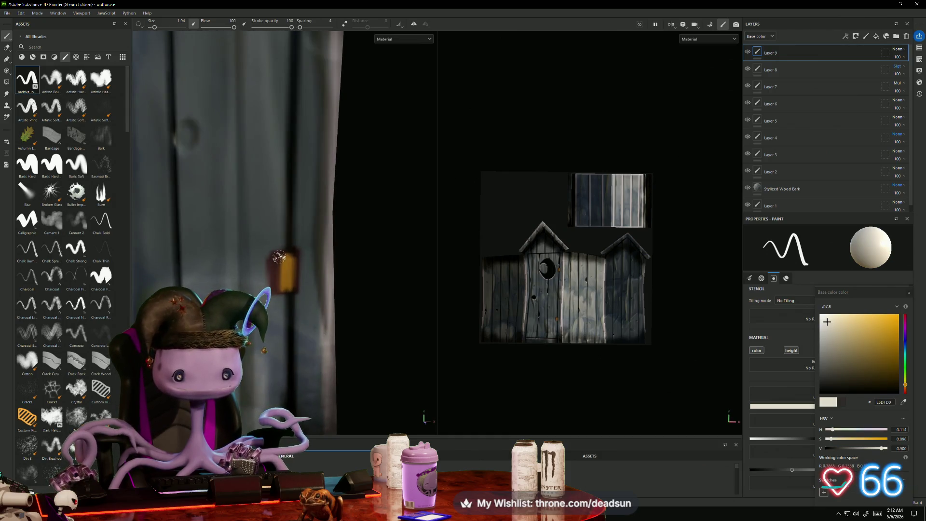
scroll(291, 296, down, 5)
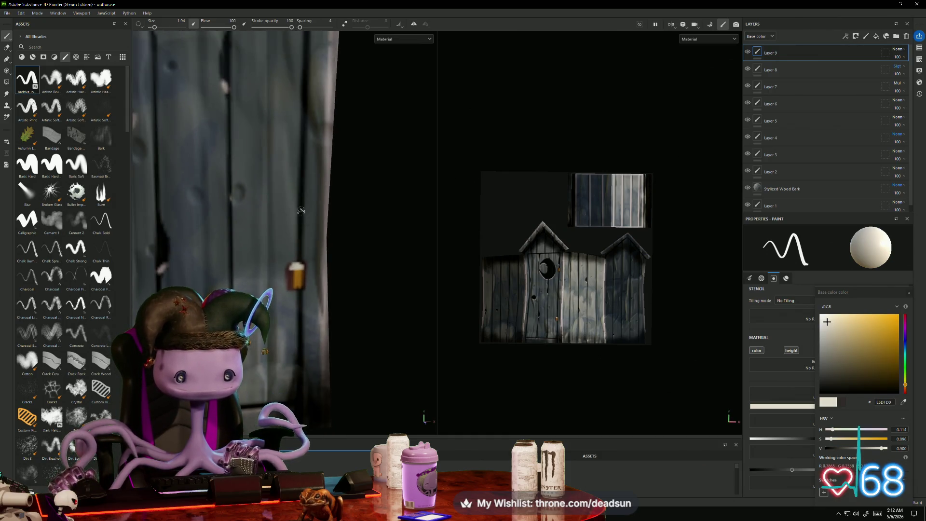
scroll(282, 214, up, 5)
scroll(279, 240, up, 2)
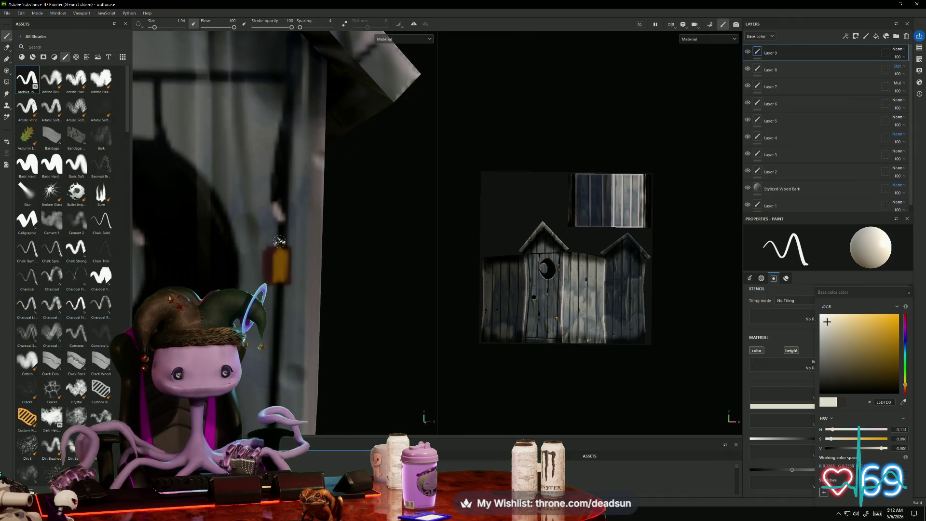
scroll(280, 249, down, 6)
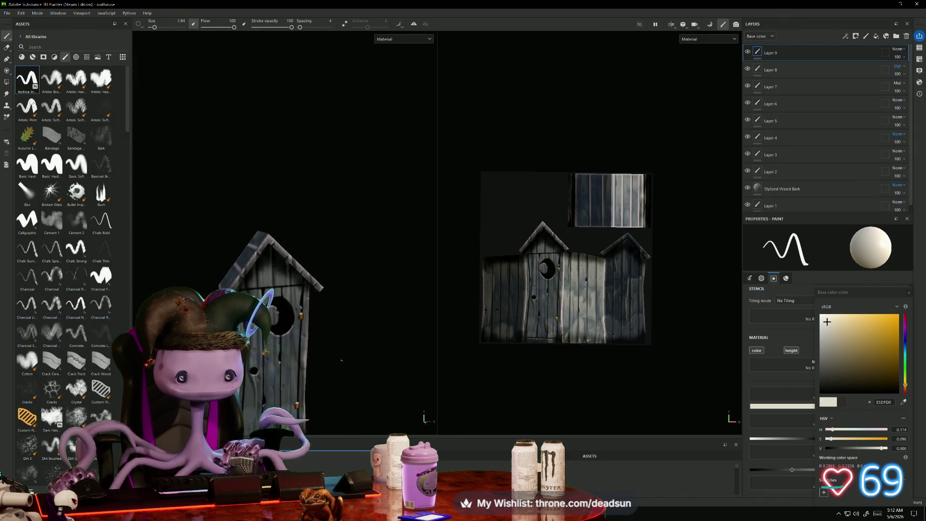
mouse_move(336, 300)
alt+mouse_down()
mouse_move(382, 302)
mouse_move(372, 277)
mouse_move(341, 297)
alt+mouse_up()
scroll(341, 297, up, 6)
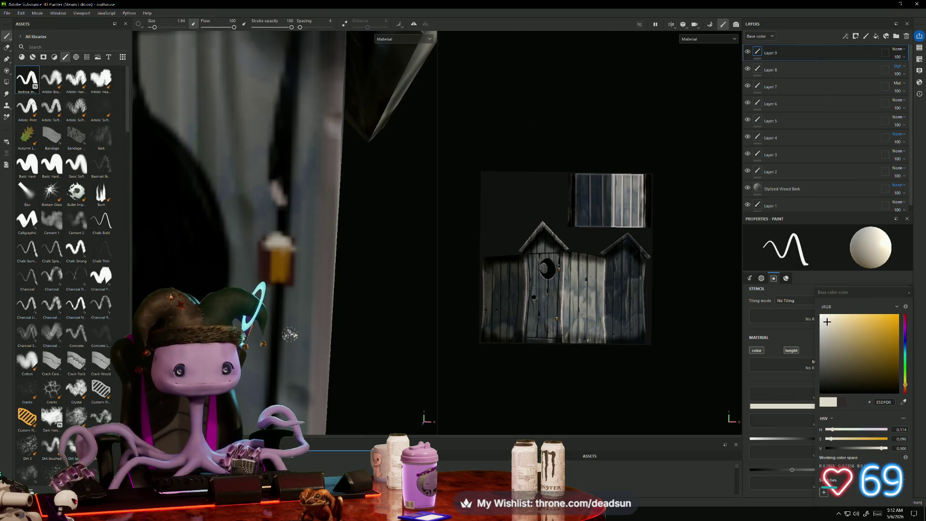
scroll(257, 241, down, 4)
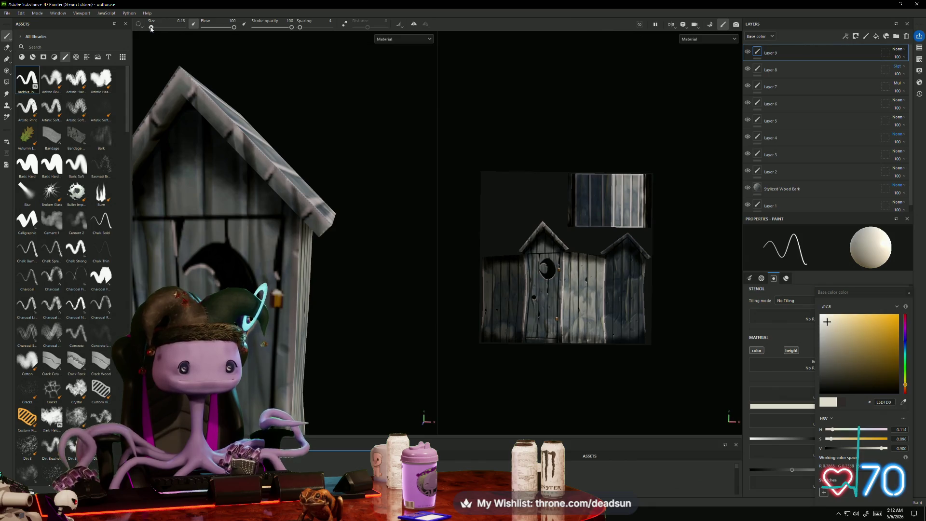
scroll(270, 250, up, 4)
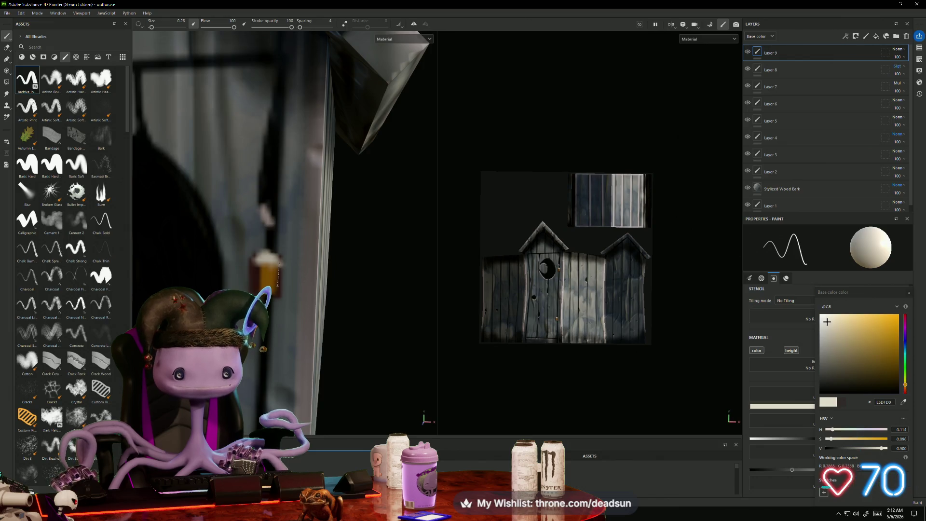
scroll(226, 193, down, 3)
scroll(227, 193, up, 3)
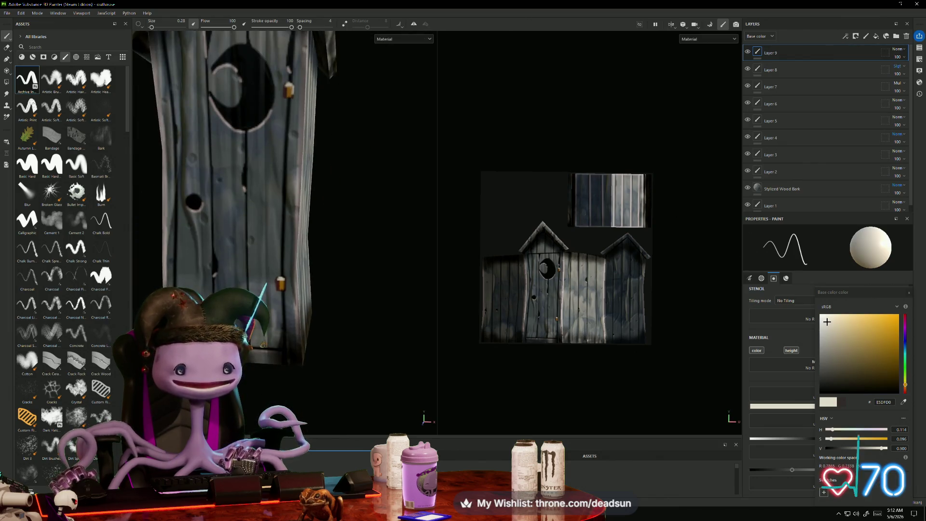
scroll(226, 193, up, 2)
scroll(266, 185, up, 3)
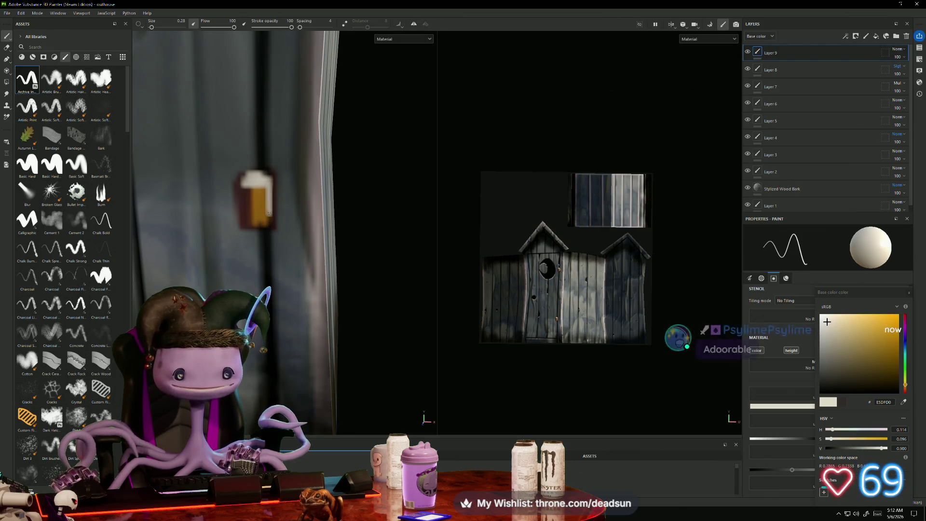
scroll(255, 203, down, 5)
scroll(331, 248, down, 2)
mouse_move(331, 248)
alt+mouse_down()
mouse_move(343, 314)
mouse_move(318, 298)
alt+mouse_up()
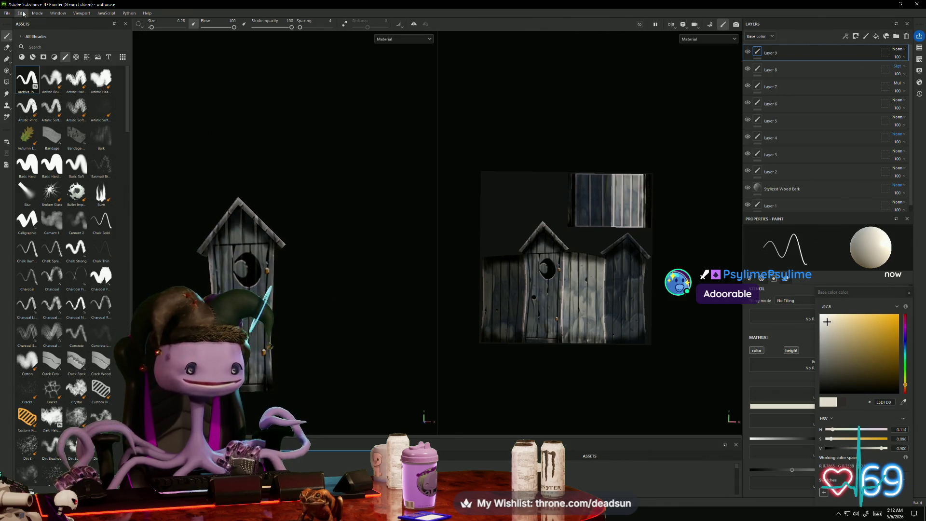
Export the outhouse's four 512x512 PNG textures and open their output folder
click(8, 13)
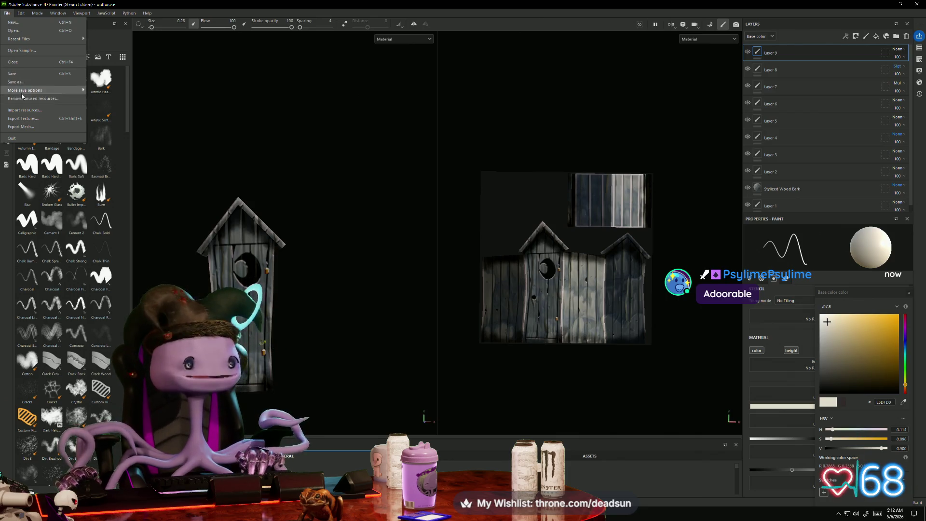
click(42, 120)
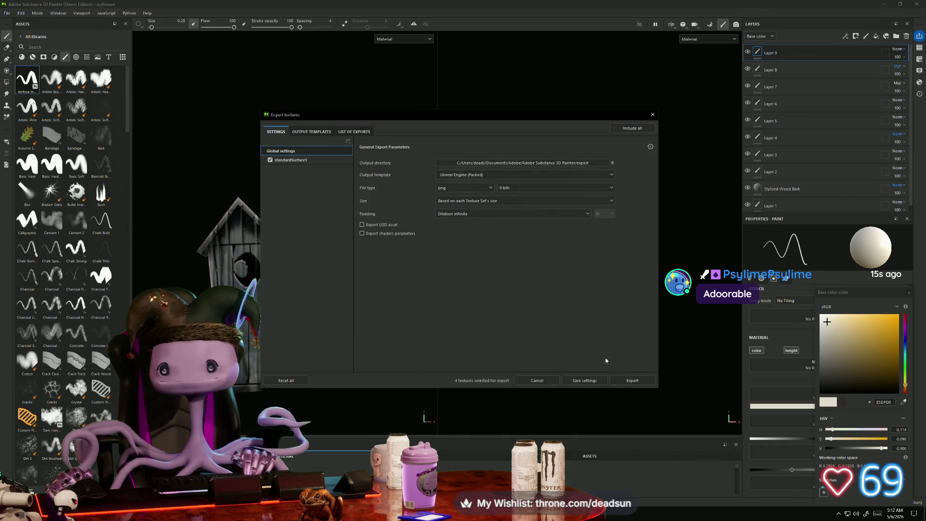
click(628, 380)
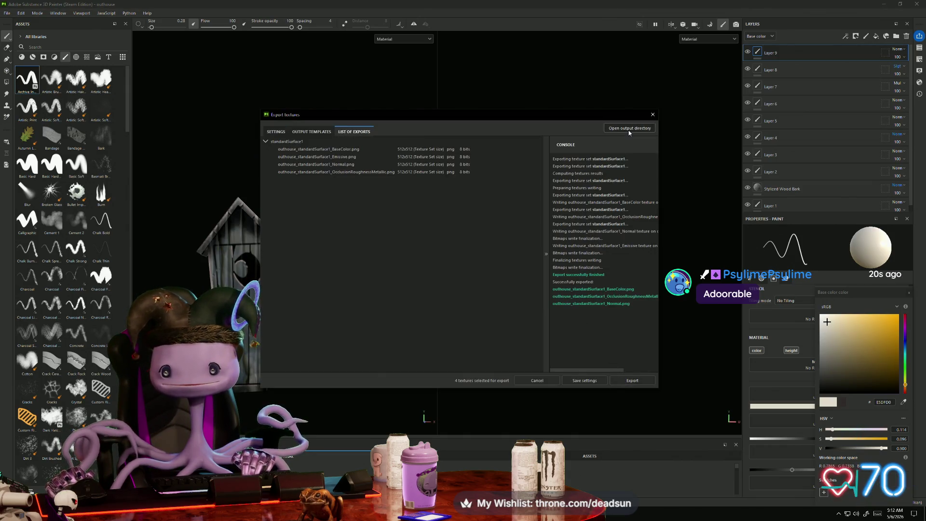
click(629, 131)
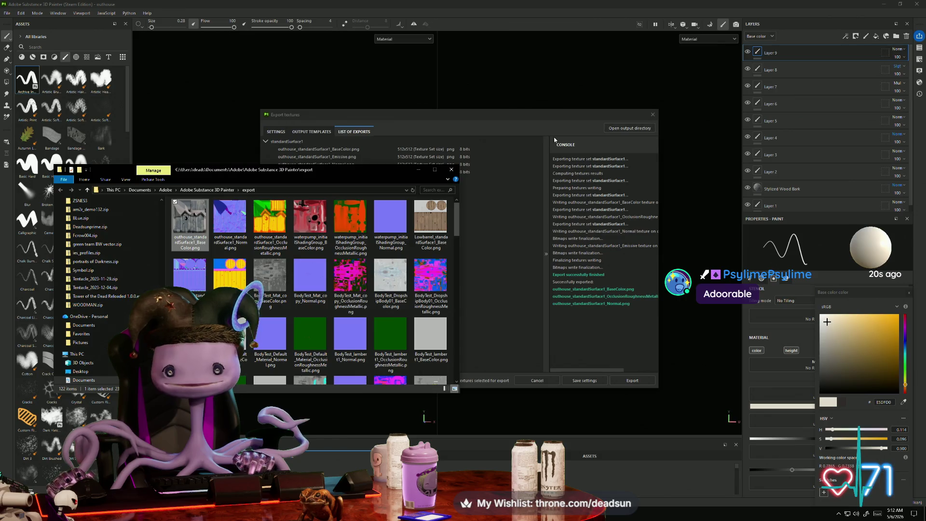
Copy the outhouse BaseColor texture into UFOclawgame, replacing the old file, then return to Painter
right_click(187, 229)
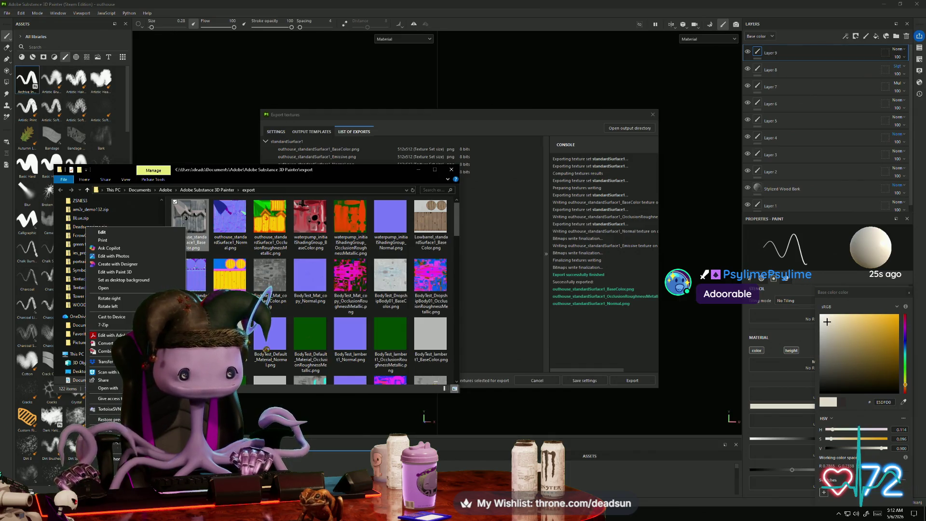
key(Escape)
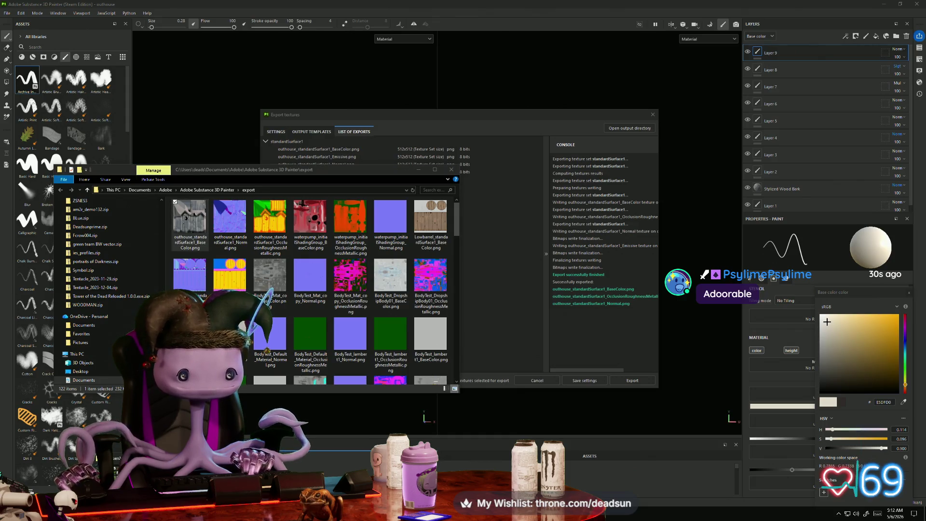
key(alt+Tab)
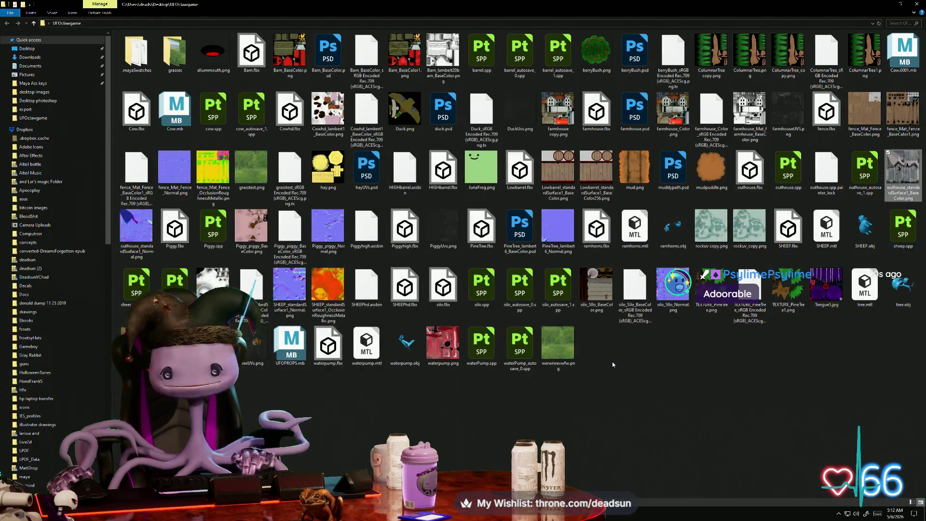
right_click(614, 359)
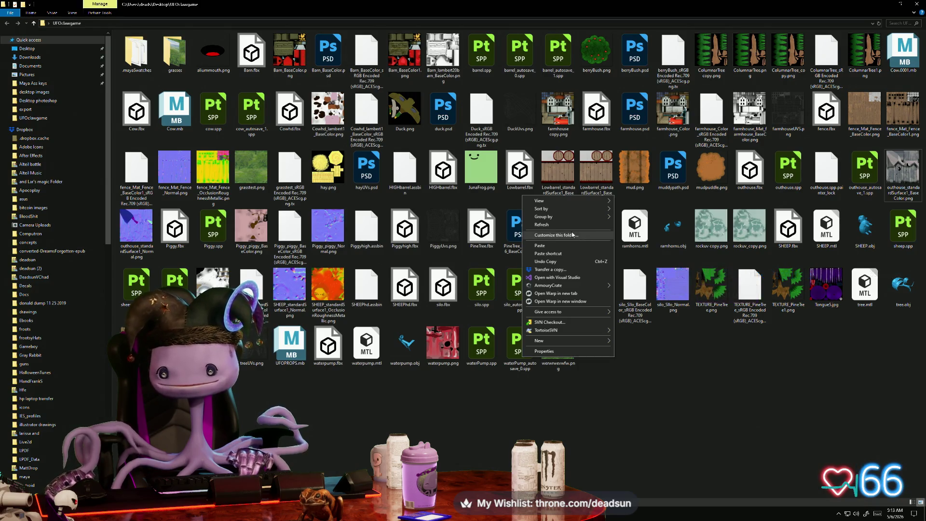
click(555, 246)
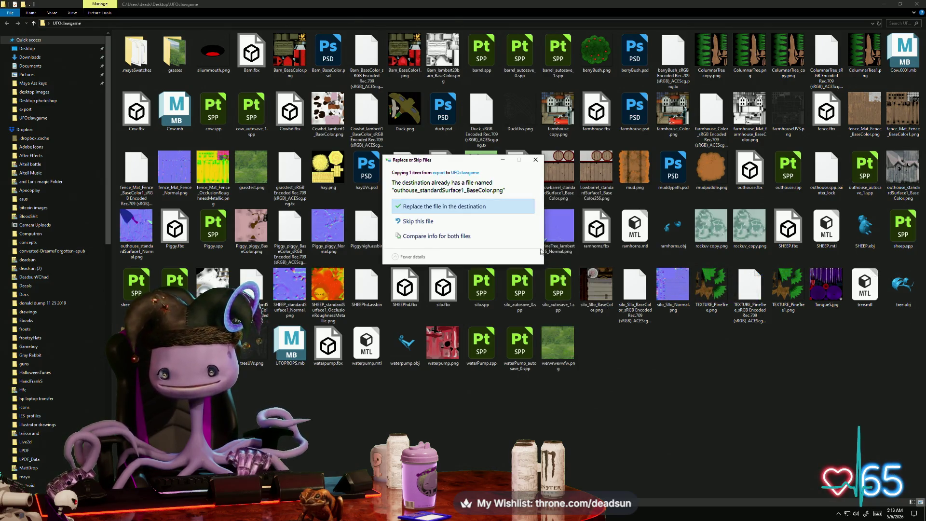
click(445, 208)
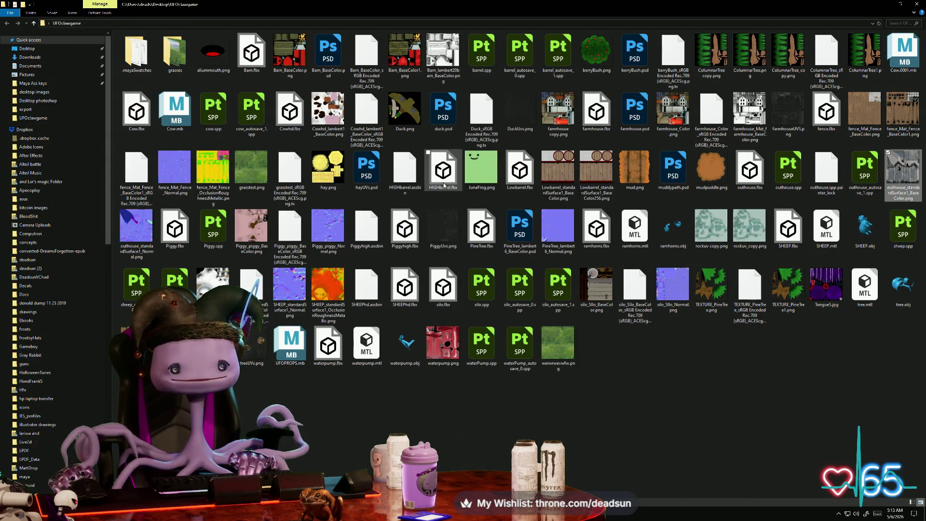
key(alt+Tab)
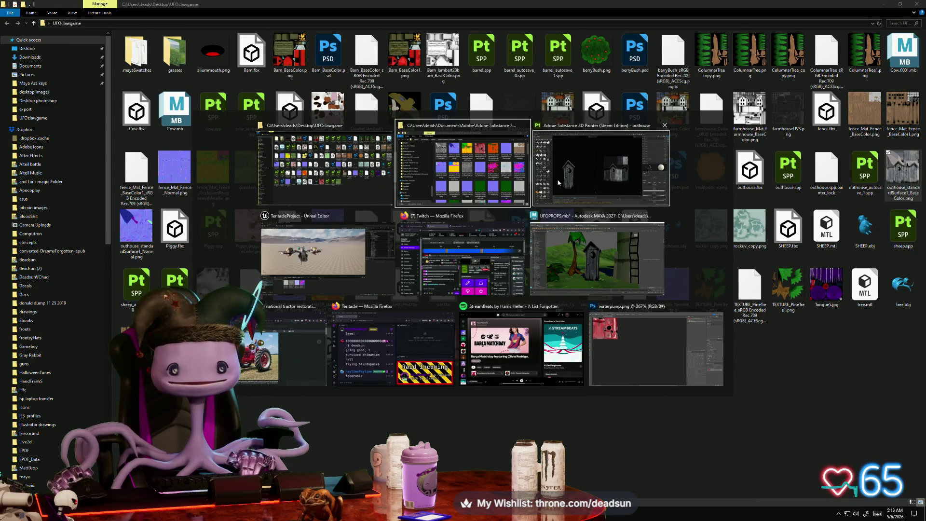
click(594, 178)
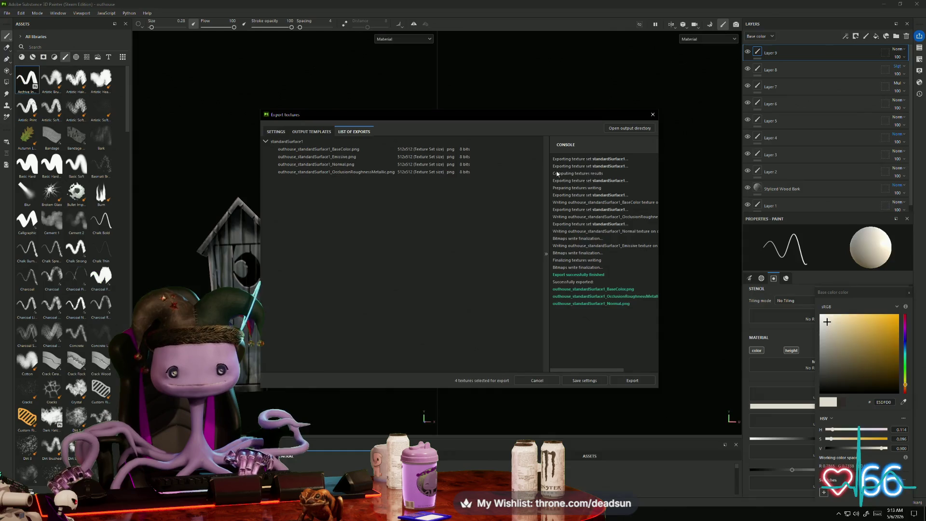
Close the export results and save the outhouse project
click(653, 114)
click(8, 14)
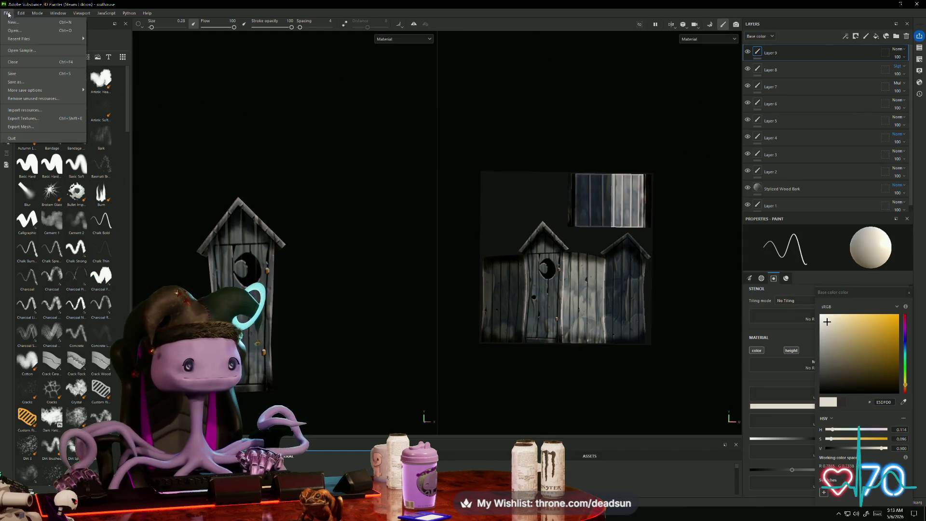
click(21, 73)
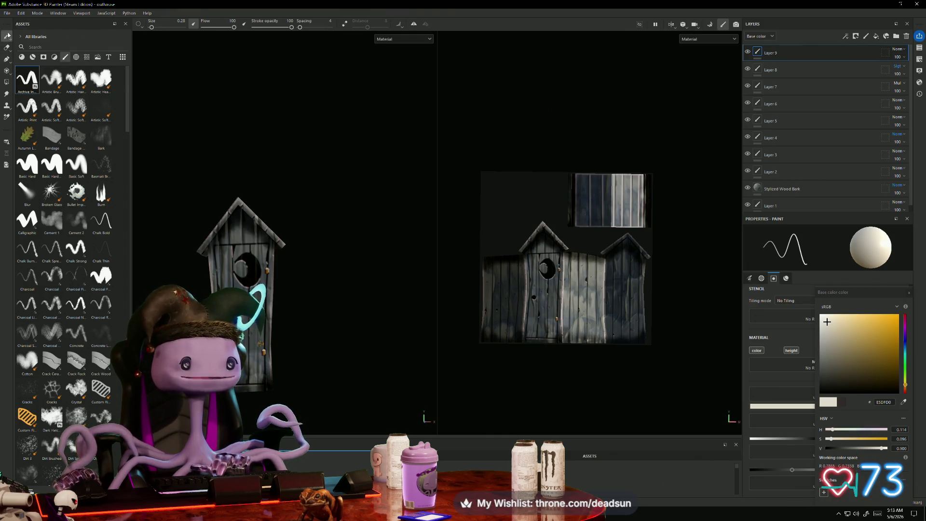
Open AsusMonitor.spp from the Dropship folder on the Desktop
click(7, 14)
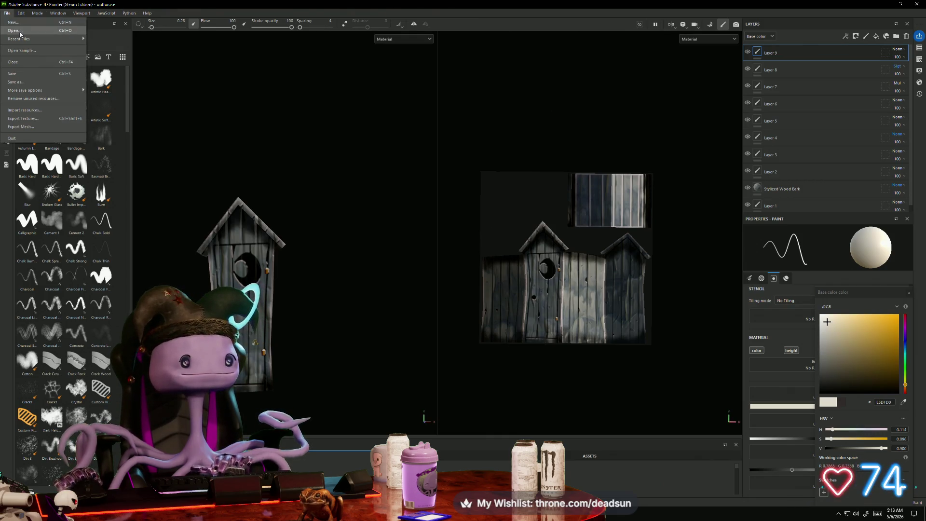
click(25, 31)
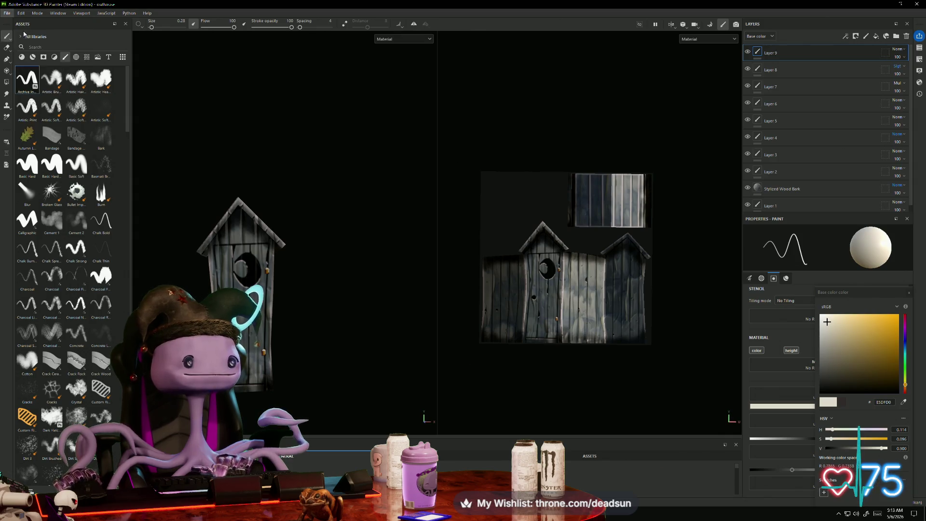
click(227, 73)
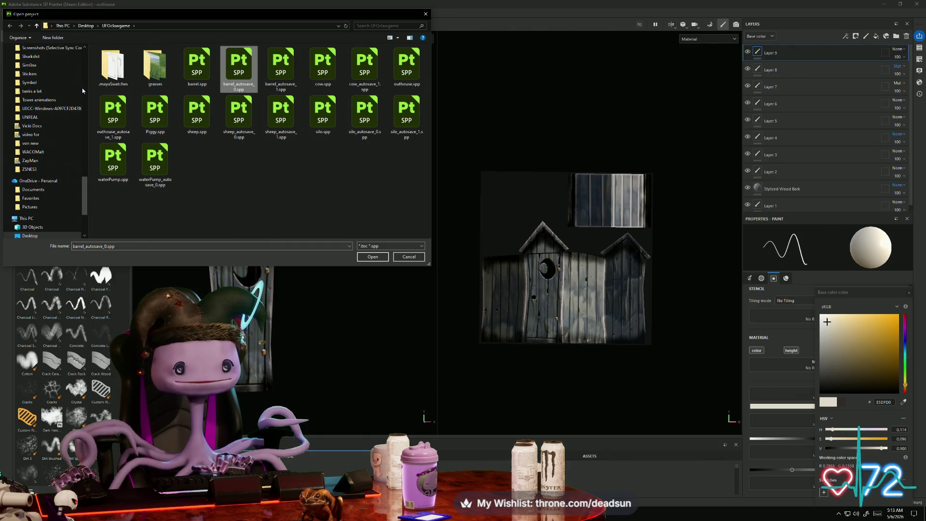
click(37, 26)
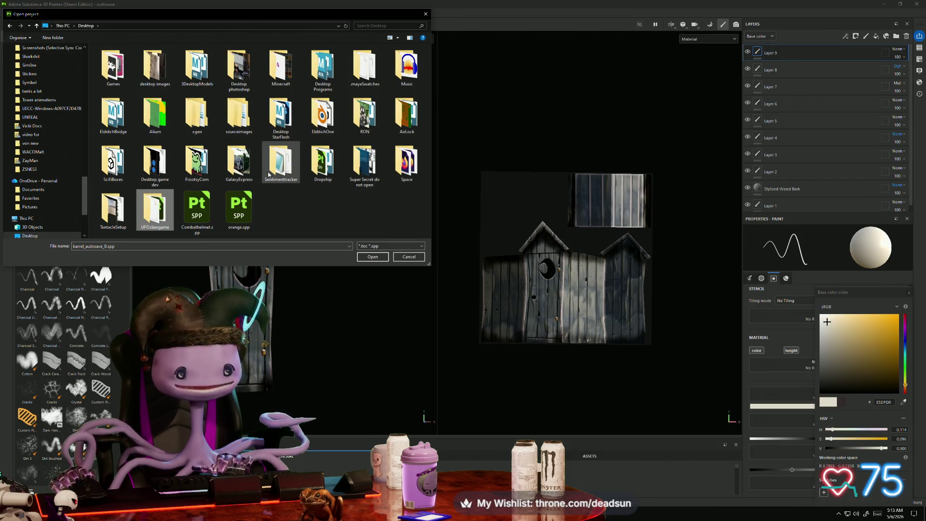
click(156, 120)
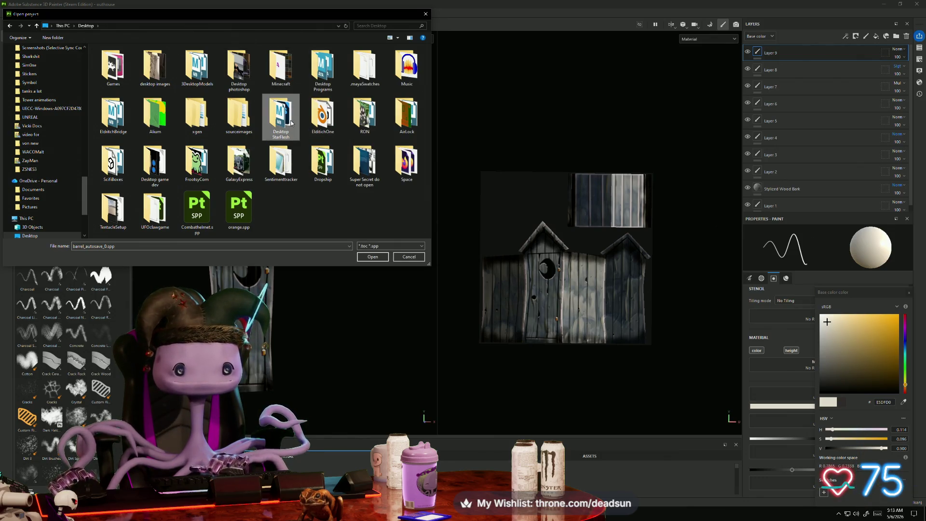
click(155, 162)
click(323, 163)
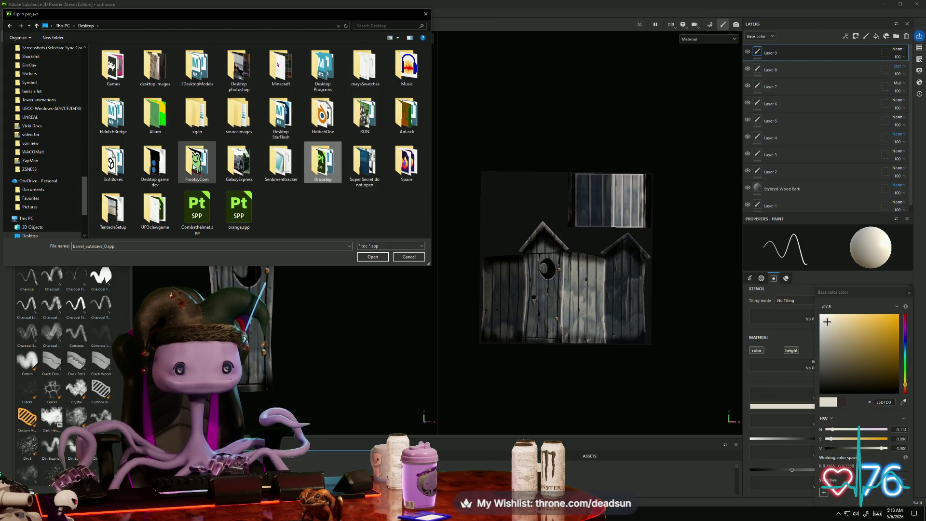
double_click(322, 163)
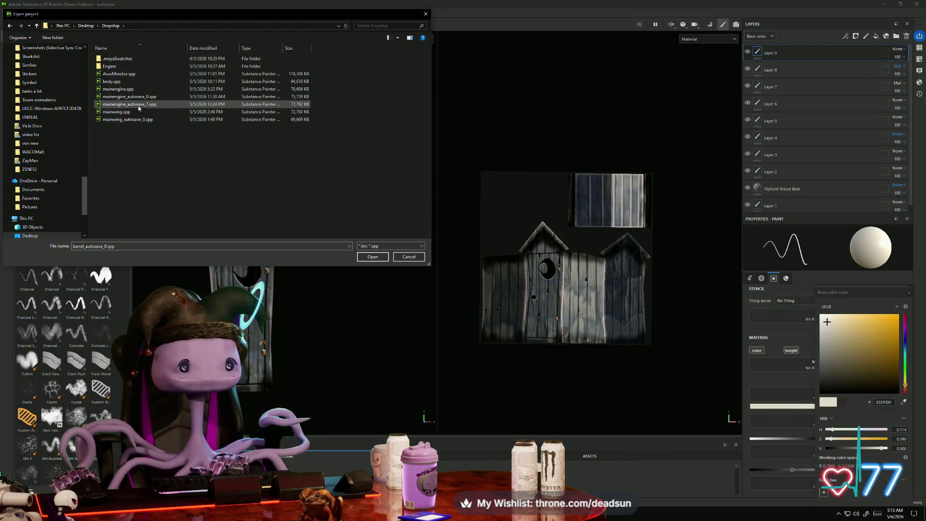
click(136, 75)
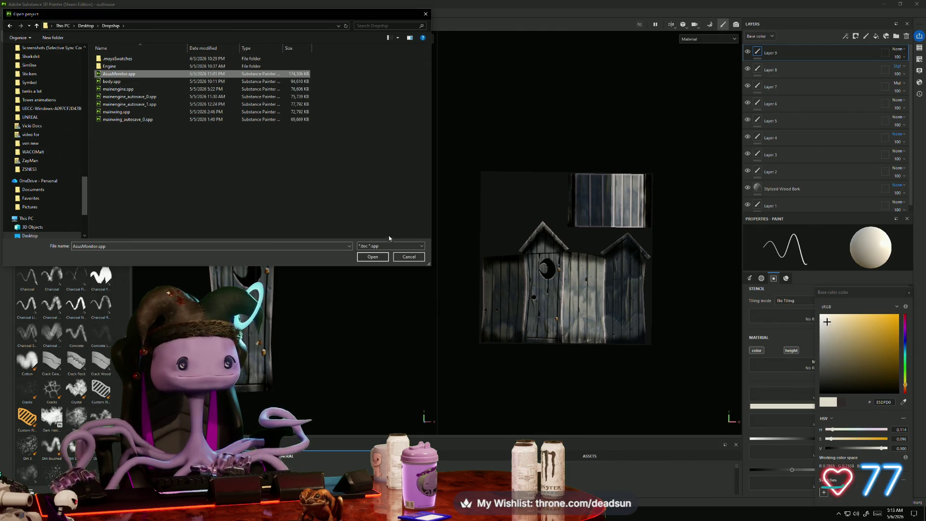
click(372, 257)
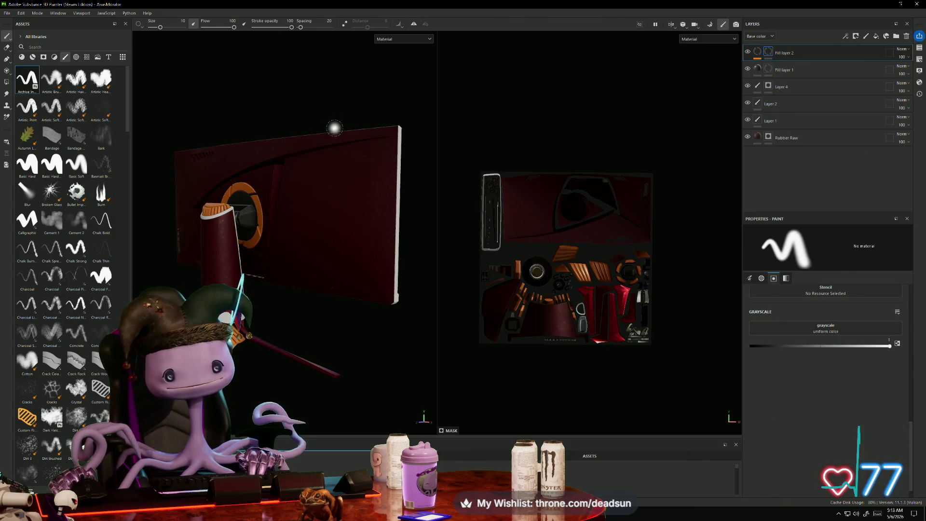
Widen the 3D view, orbit the dark-red monitor from front, sides, rear and below, then minimise Painter
mouse_move(334, 337)
alt+mouse_down()
mouse_move(304, 331)
mouse_move(352, 331)
mouse_move(354, 358)
mouse_move(430, 331)
mouse_move(455, 299)
alt+mouse_up()
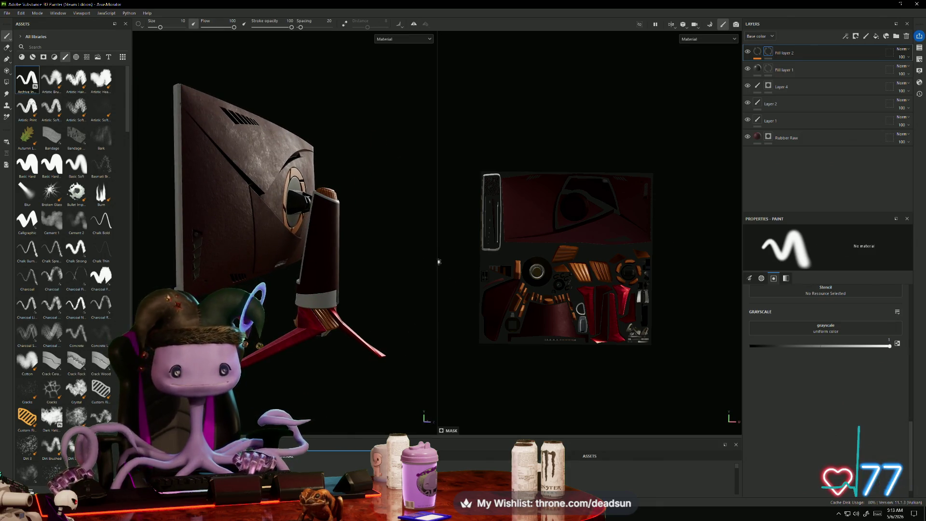
drag(435, 261, 592, 263)
mouse_move(482, 270)
alt+mouse_down()
mouse_move(487, 277)
mouse_move(434, 312)
mouse_move(295, 268)
mouse_move(355, 283)
alt+mouse_up()
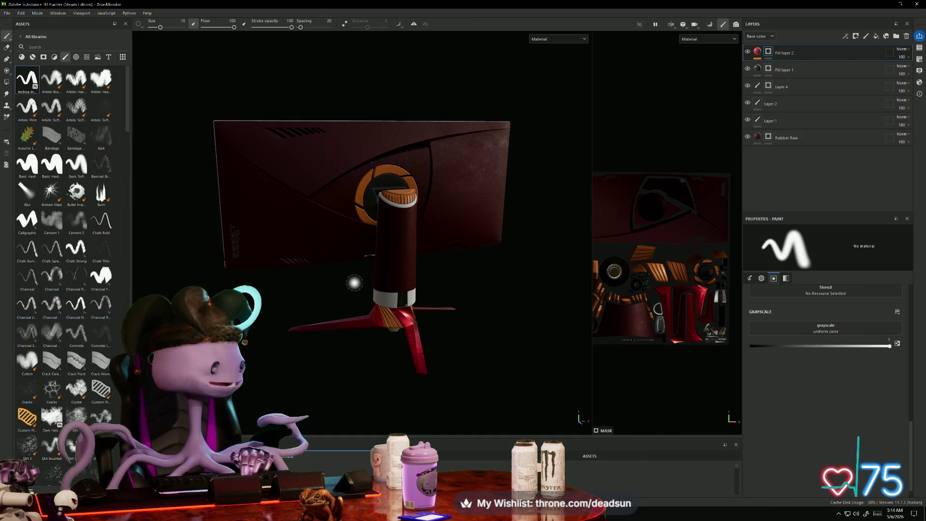
mouse_move(354, 282)
alt+mouse_down()
mouse_move(347, 364)
mouse_move(393, 357)
mouse_move(378, 403)
mouse_move(462, 378)
mouse_move(363, 384)
mouse_move(436, 363)
mouse_move(468, 372)
mouse_move(434, 383)
mouse_move(502, 350)
mouse_move(617, 362)
mouse_move(679, 382)
mouse_move(753, 366)
alt+mouse_up()
mouse_move(317, 369)
alt+mouse_down()
mouse_move(313, 359)
mouse_move(389, 403)
mouse_move(316, 399)
mouse_move(264, 377)
mouse_move(363, 389)
mouse_move(364, 360)
mouse_move(368, 386)
alt+mouse_up()
scroll(321, 346, up, 5)
mouse_move(321, 346)
alt+mouse_down()
mouse_move(510, 374)
mouse_move(437, 280)
mouse_move(465, 338)
mouse_move(521, 362)
mouse_move(291, 368)
mouse_move(586, 363)
mouse_move(491, 337)
alt+mouse_up()
scroll(472, 355, down, 3)
scroll(489, 338, down, 3)
mouse_move(473, 374)
alt+mouse_down()
mouse_move(509, 348)
mouse_move(548, 340)
mouse_move(614, 352)
mouse_move(424, 374)
alt+mouse_up()
click(883, 5)
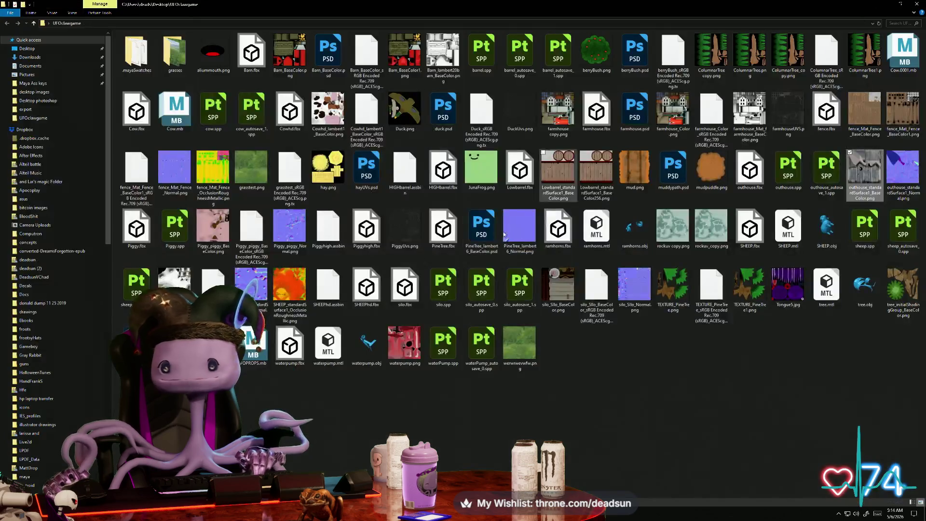
In Maya, select the outhouse and reload its file35 texture
key(alt+Tab)
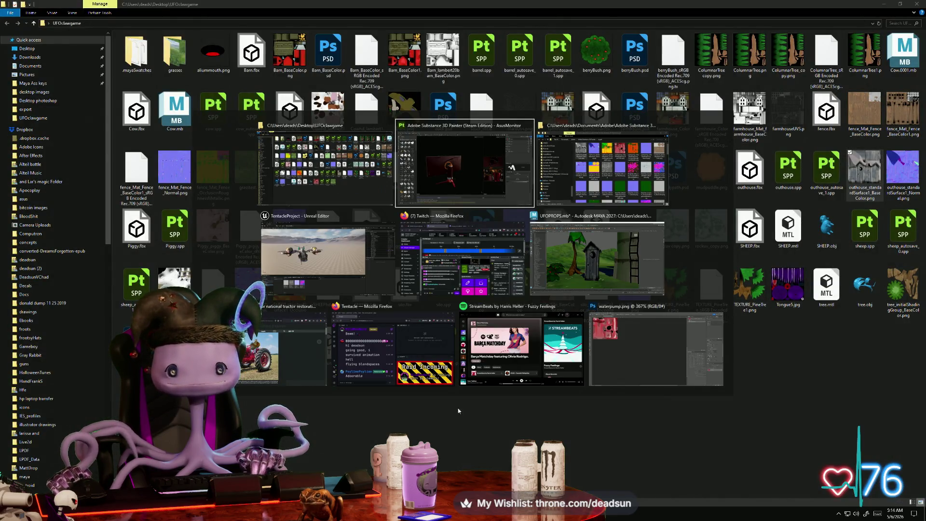
click(578, 273)
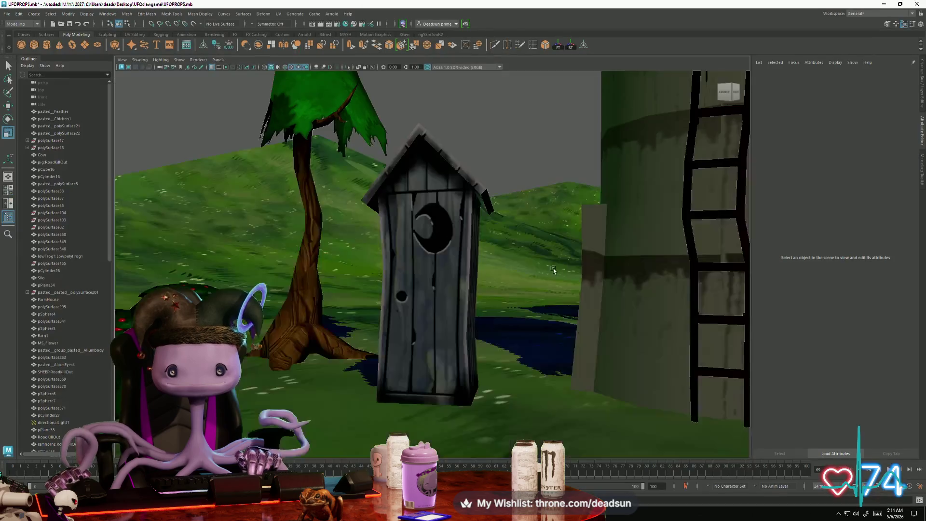
click(460, 248)
click(853, 76)
click(819, 192)
click(397, 278)
Orbit around the farm to check the newly textured outhouse, then select the tractor body
alt+drag(366, 270, 410, 284)
alt+right_drag(409, 284, 459, 337)
mouse_move(459, 337)
alt+mouse_down()
mouse_move(482, 341)
mouse_move(471, 352)
mouse_move(477, 369)
mouse_move(459, 363)
alt+mouse_up()
alt+right_drag(459, 363, 493, 336)
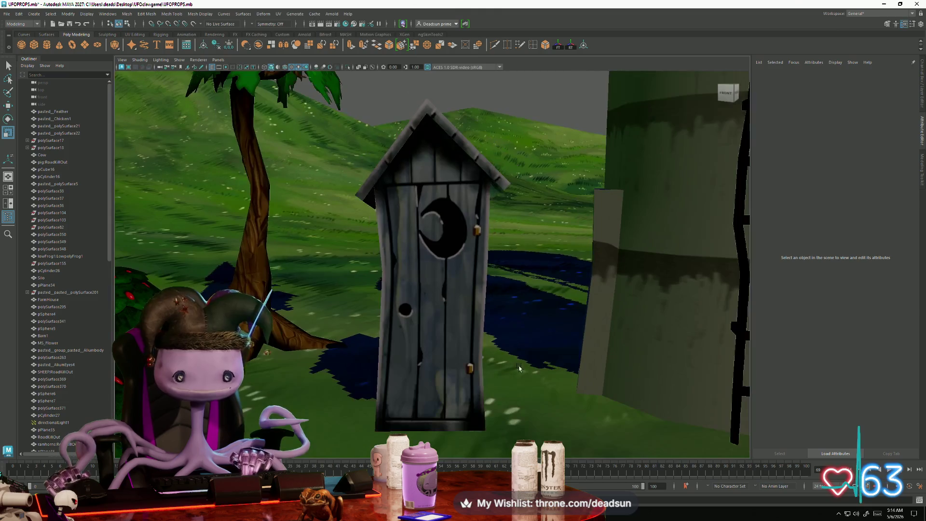
alt+right_drag(471, 286, 525, 363)
mouse_move(526, 363)
alt+mouse_down()
mouse_move(548, 363)
mouse_move(288, 312)
mouse_move(465, 361)
alt+mouse_up()
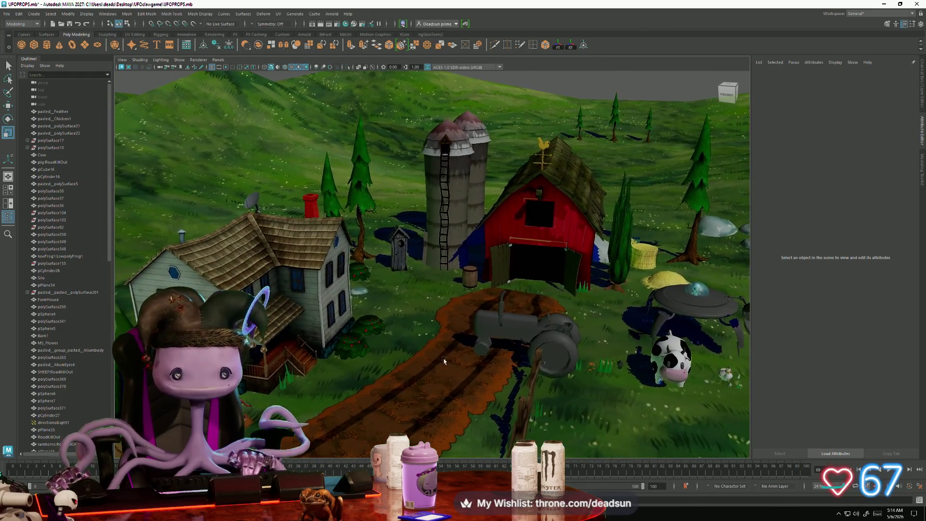
click(506, 349)
Frame the tractor body pCube59 and view it from the left side
key(f)
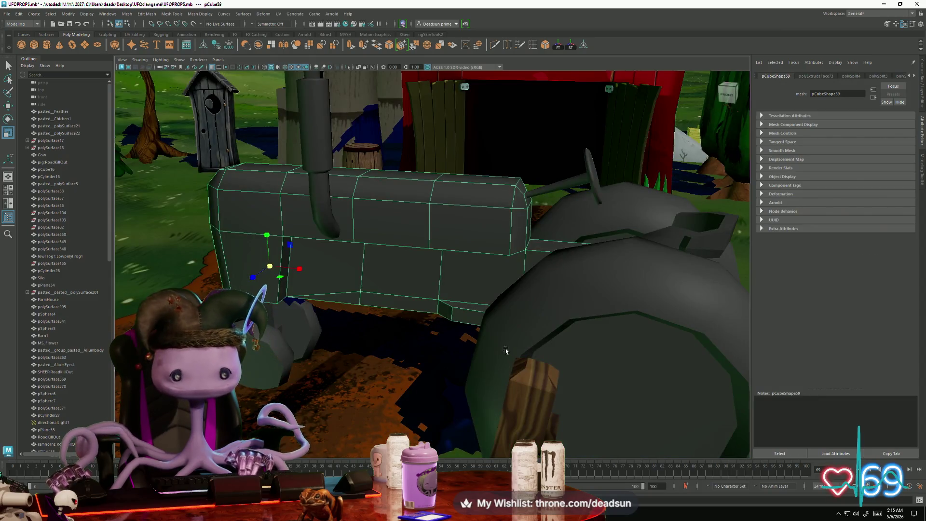
scroll(380, 313, down, 3)
alt+drag(428, 328, 472, 340)
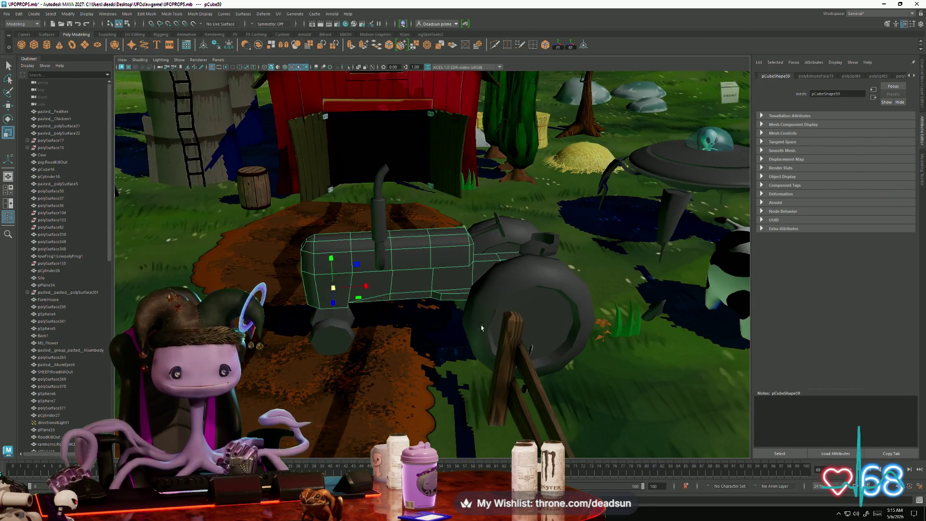
mouse_move(388, 338)
alt+mouse_down()
mouse_move(445, 302)
mouse_move(381, 332)
alt+mouse_up()
Select pCube60 beneath the tractor, pick one of its edges, and view it from below
click(379, 334)
right_click(376, 293)
right_drag(379, 298, 381, 299)
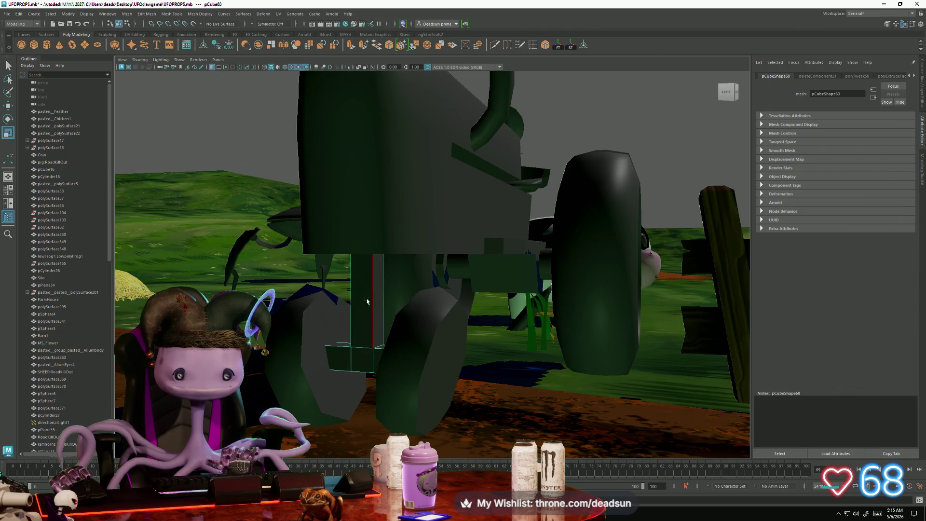
click(343, 372)
alt+drag(366, 391, 476, 378)
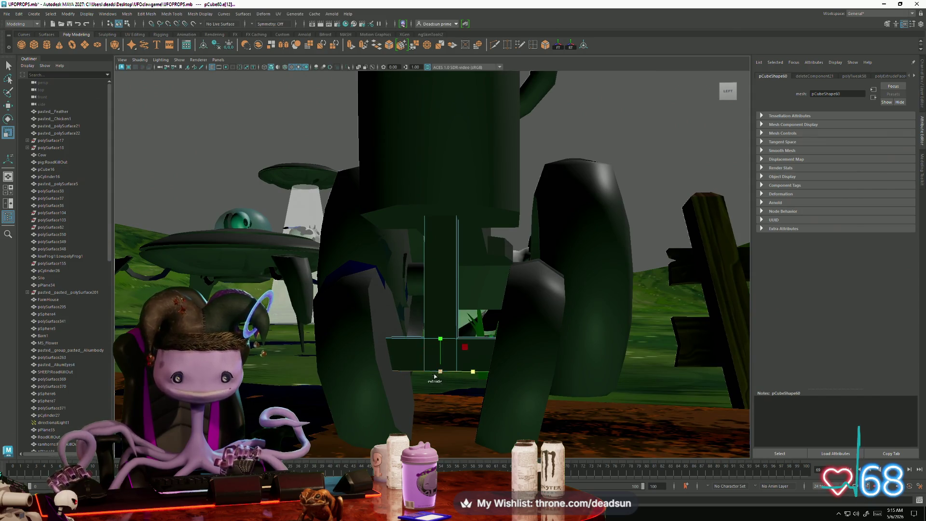
mouse_move(441, 331)
alt+mouse_down()
mouse_move(400, 353)
mouse_move(438, 351)
mouse_move(476, 336)
mouse_move(444, 331)
mouse_move(471, 329)
alt+mouse_up()
Select both tractor wheels and turn the view in closer on the tractor
scroll(463, 320, up, 5)
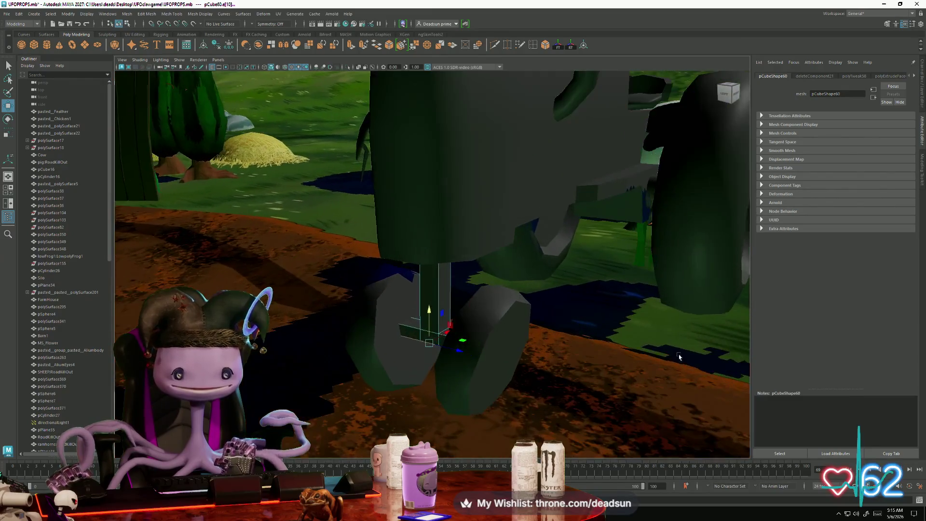
mouse_move(458, 280)
right_down()
mouse_move(460, 290)
mouse_move(475, 275)
right_up()
mouse_move(475, 308)
alt+mouse_down()
mouse_move(468, 324)
mouse_move(512, 313)
mouse_move(537, 280)
mouse_move(450, 309)
alt+mouse_up()
click(512, 313)
alt+drag(413, 348, 527, 306)
Select a face on the tractor body pCube59 and scale it
click(482, 316)
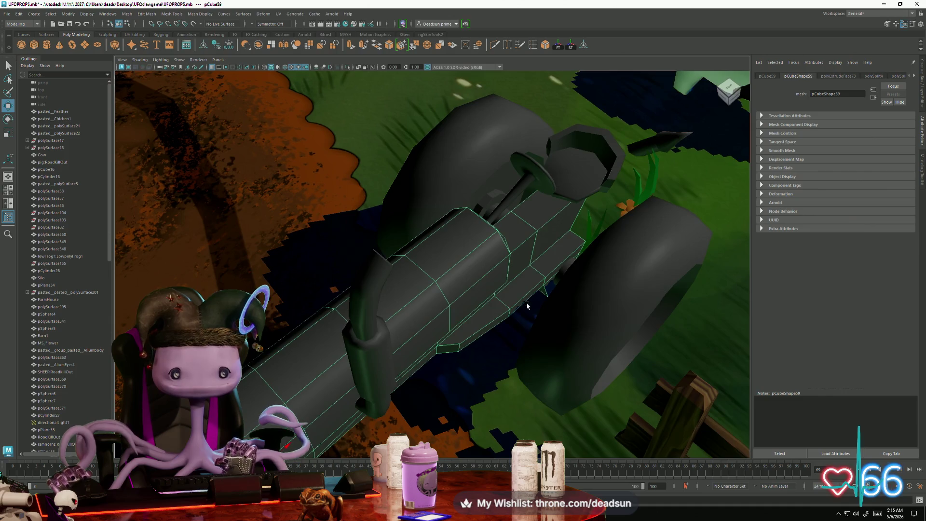
key(F11)
click(516, 306)
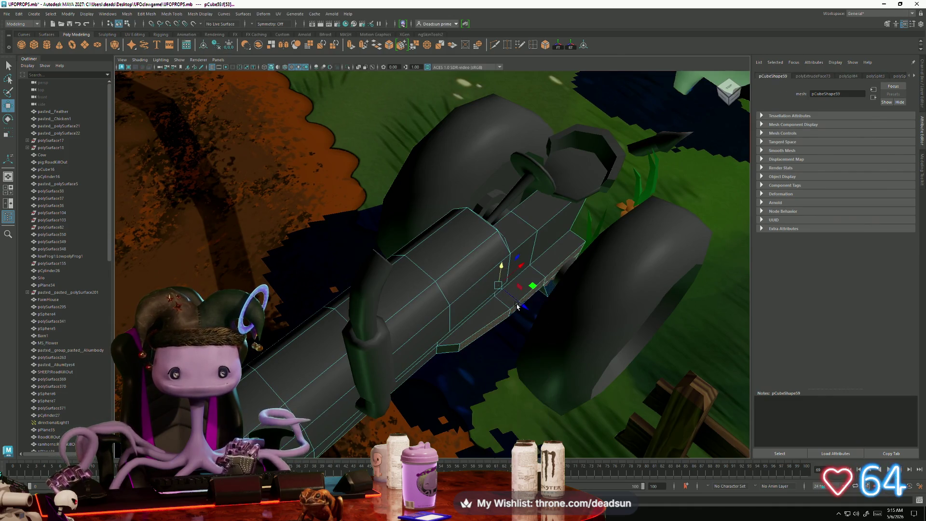
mouse_move(486, 323)
alt+mouse_down()
mouse_move(499, 322)
mouse_move(415, 320)
alt+mouse_up()
alt+drag(390, 390, 537, 212)
key(e)
key(r)
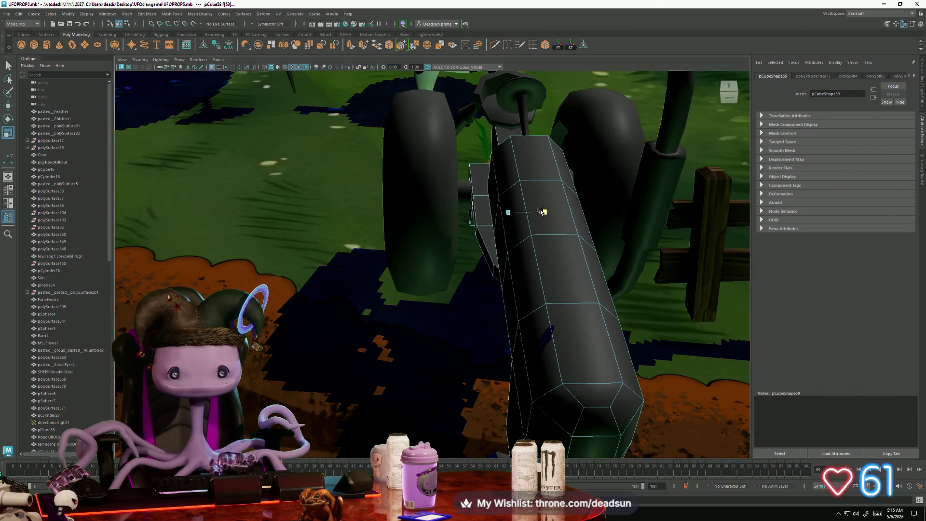
mouse_move(519, 246)
alt+mouse_down()
mouse_move(511, 251)
mouse_move(521, 241)
mouse_move(528, 260)
mouse_move(535, 251)
mouse_move(543, 314)
mouse_move(563, 237)
alt+mouse_up()
Marquee-select a vertex on the tractor body, then pull back to a farm overview
right_drag(562, 237, 532, 237)
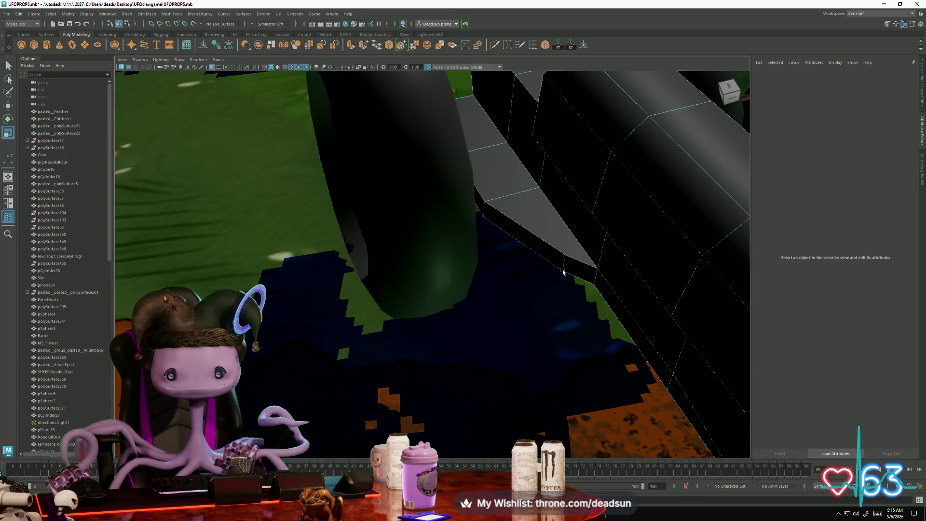
drag(565, 286, 566, 285)
mouse_move(566, 286)
alt+mouse_down()
mouse_move(521, 270)
mouse_move(483, 280)
alt+mouse_up()
alt+drag(491, 319, 491, 328)
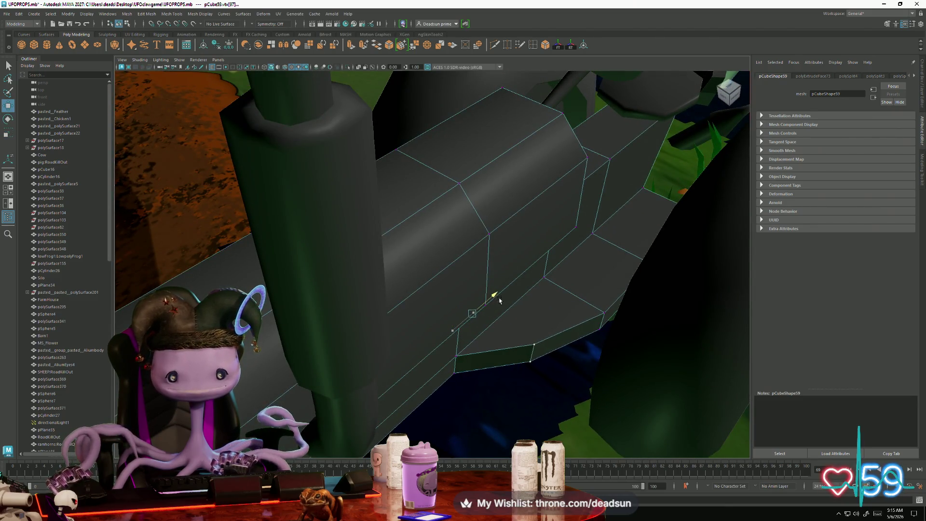
scroll(488, 309, down, 5)
mouse_move(487, 318)
alt+mouse_down()
mouse_move(424, 294)
mouse_move(351, 288)
mouse_move(418, 344)
alt+mouse_up()
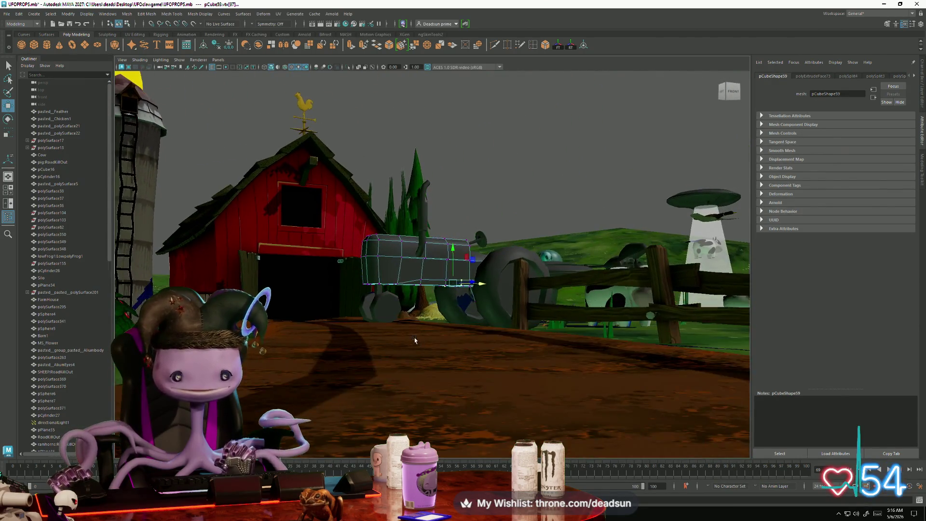
Zoom in on the tractor and select its body, pCube59
scroll(419, 344, up, 5)
right_drag(470, 229, 558, 154)
click(558, 154)
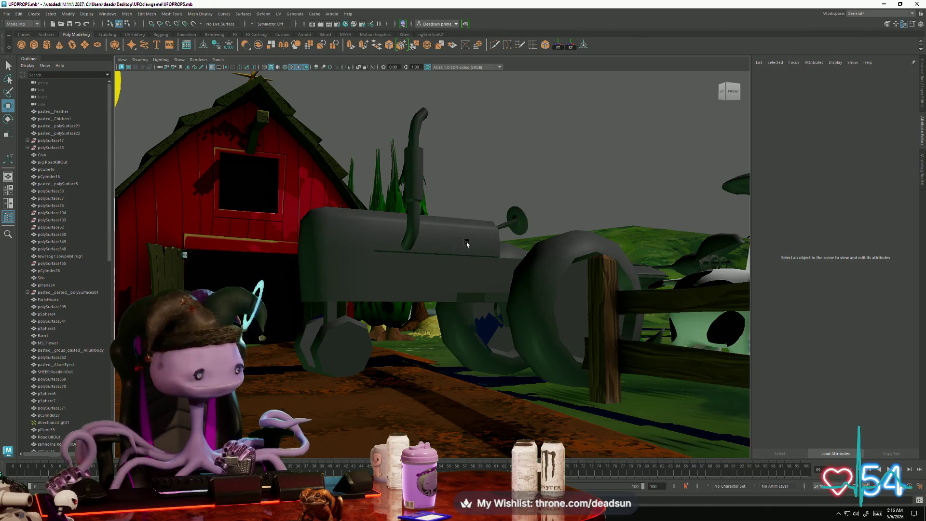
scroll(471, 232, up, 2)
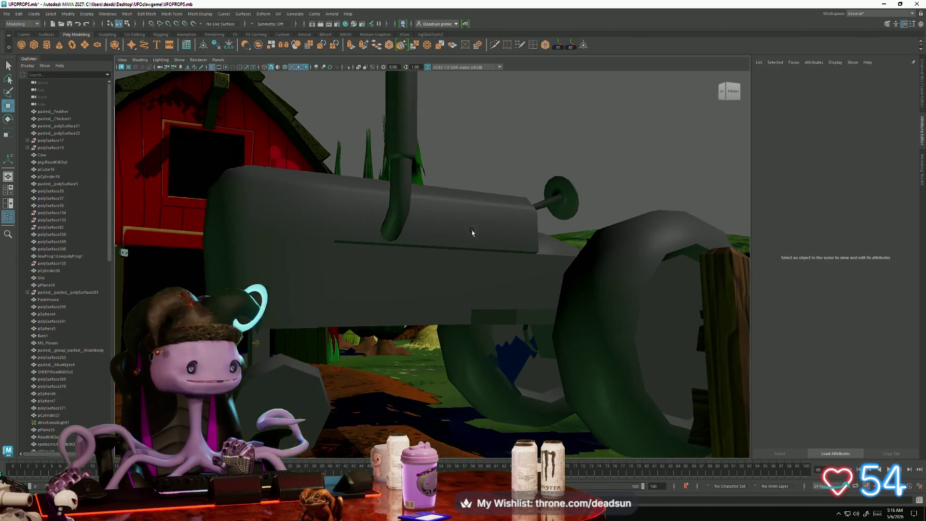
mouse_move(436, 287)
alt+mouse_down()
mouse_move(386, 299)
mouse_move(415, 311)
alt+mouse_up()
click(388, 295)
scroll(424, 314, up, 2)
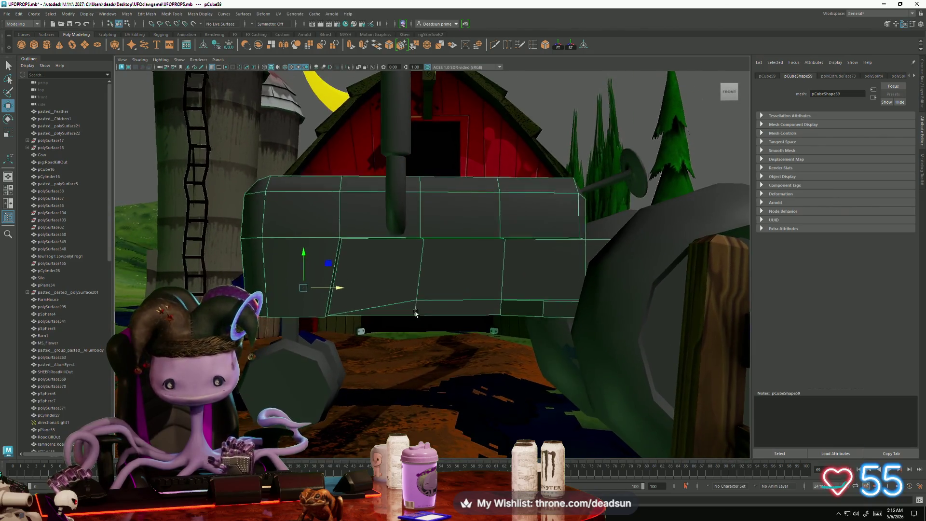
scroll(416, 311, up, 2)
Adjust the tractor body's vertices, checking the shape from back and front
drag(443, 348, 415, 326)
key(r)
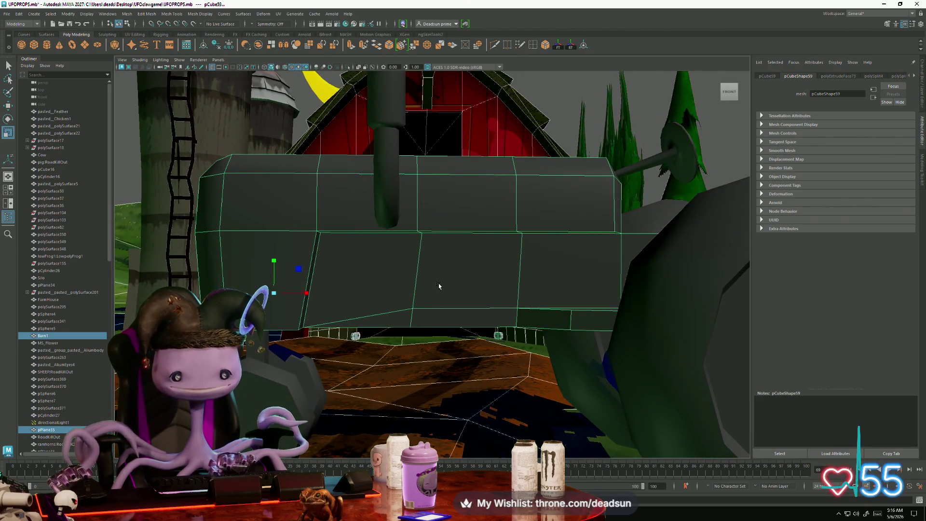
click(439, 285)
right_drag(436, 283, 388, 284)
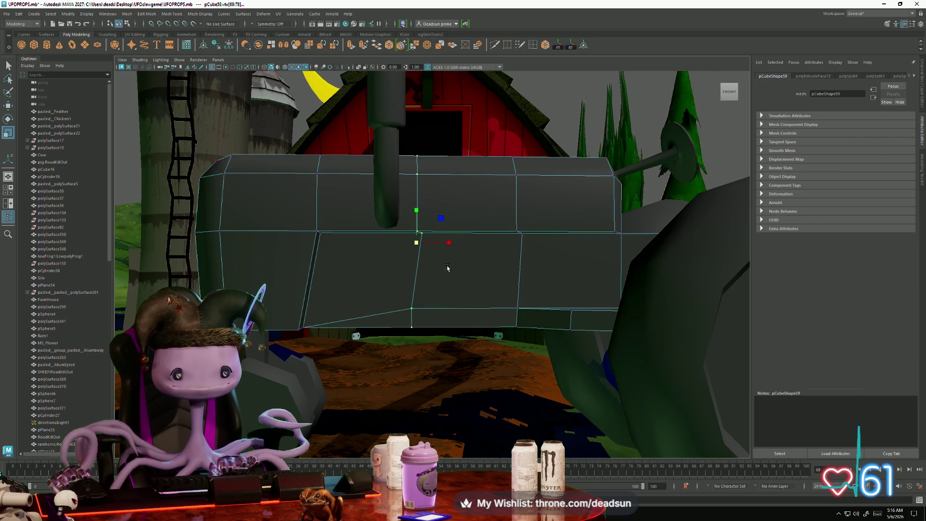
mouse_move(328, 246)
alt+mouse_down()
mouse_move(530, 293)
mouse_move(492, 291)
alt+mouse_up()
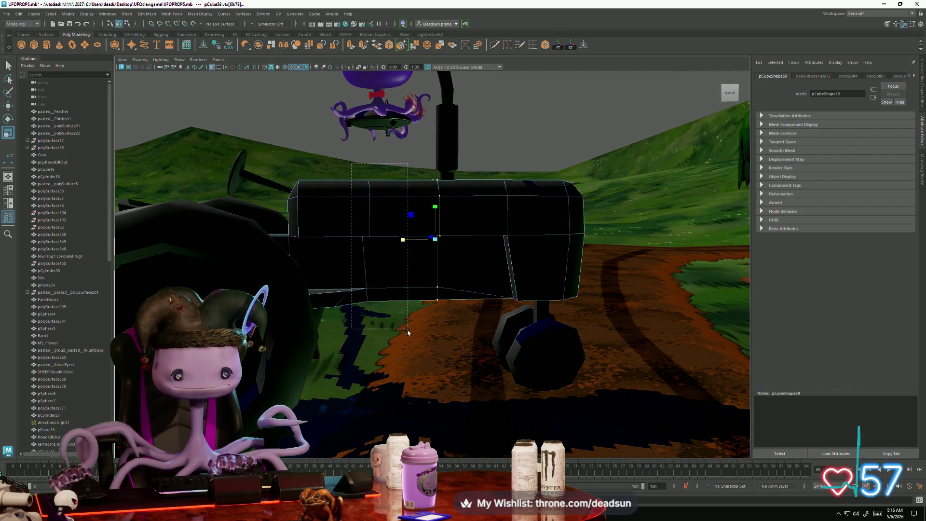
alt+drag(376, 340, 530, 285)
mouse_move(427, 289)
alt+mouse_down()
mouse_move(463, 314)
mouse_move(415, 316)
mouse_move(437, 362)
mouse_move(399, 386)
mouse_move(428, 392)
mouse_move(112, 336)
mouse_move(427, 331)
alt+mouse_up()
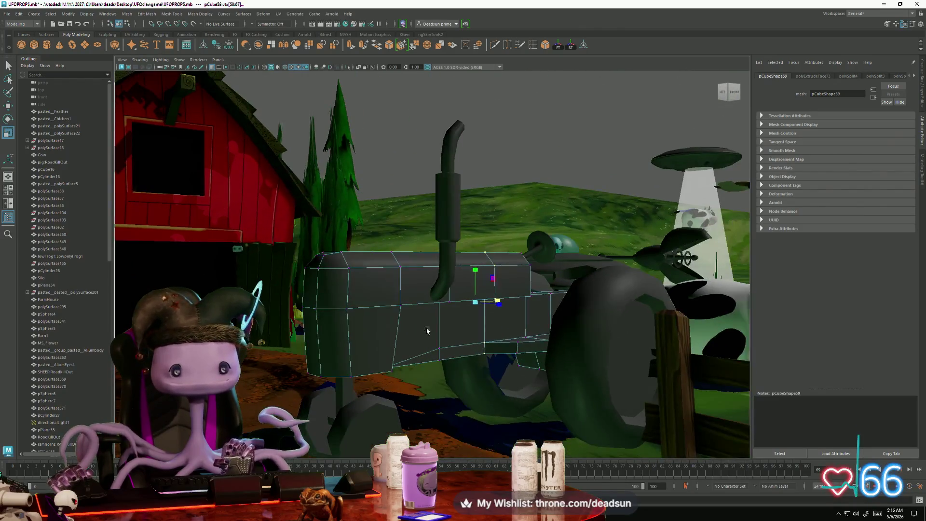
click(527, 162)
Select the steering wheel pCylinder39 and frame it in view
key(F8)
alt+right_drag(515, 259, 525, 261)
click(525, 260)
key(f)
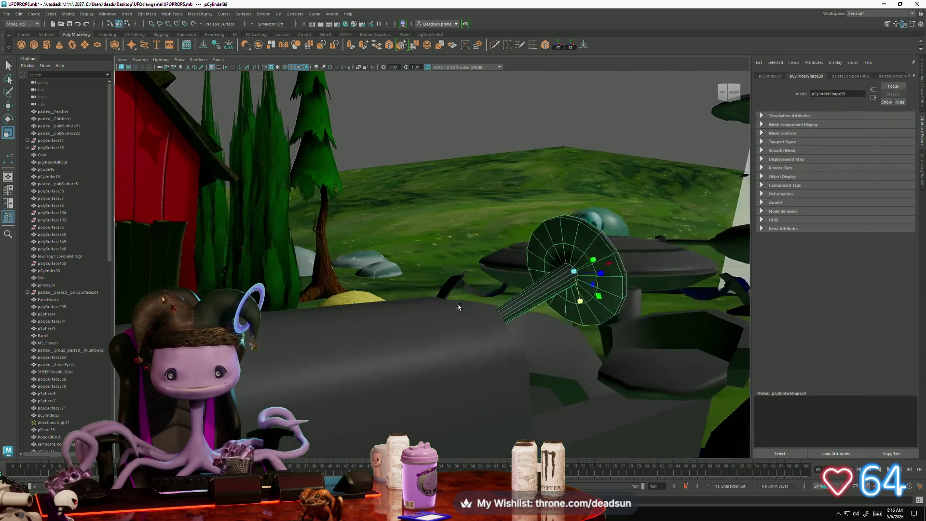
right_drag(507, 301, 507, 284)
click(505, 281)
click(409, 219)
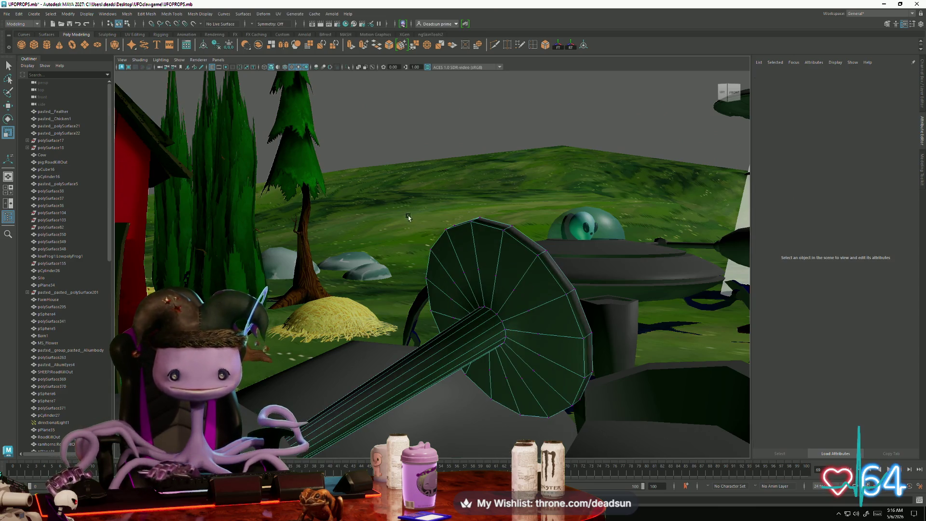
drag(591, 408, 592, 408)
click(588, 384)
Face the steering wheel head-on and select edges across its spokes
mouse_move(563, 356)
alt+mouse_down()
mouse_move(387, 361)
mouse_move(403, 332)
alt+mouse_up()
scroll(395, 339, up, 3)
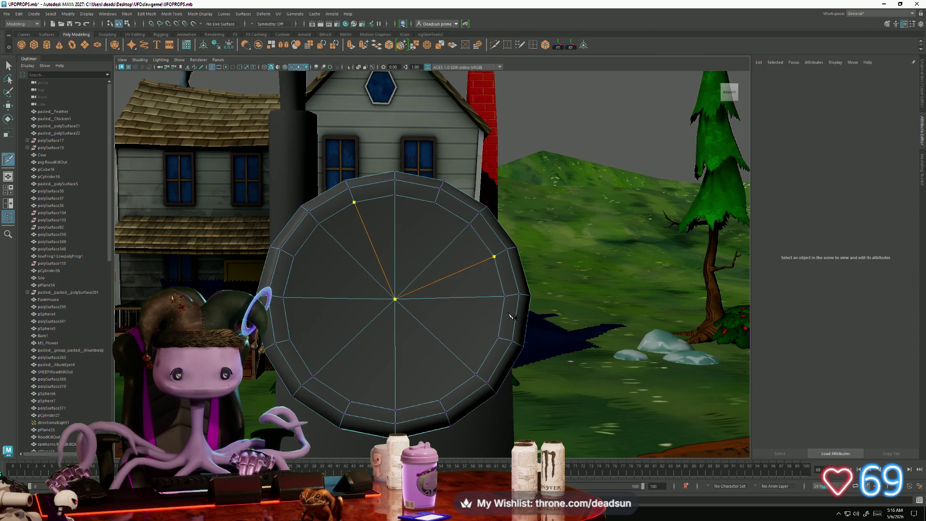
right_drag(484, 316, 455, 217)
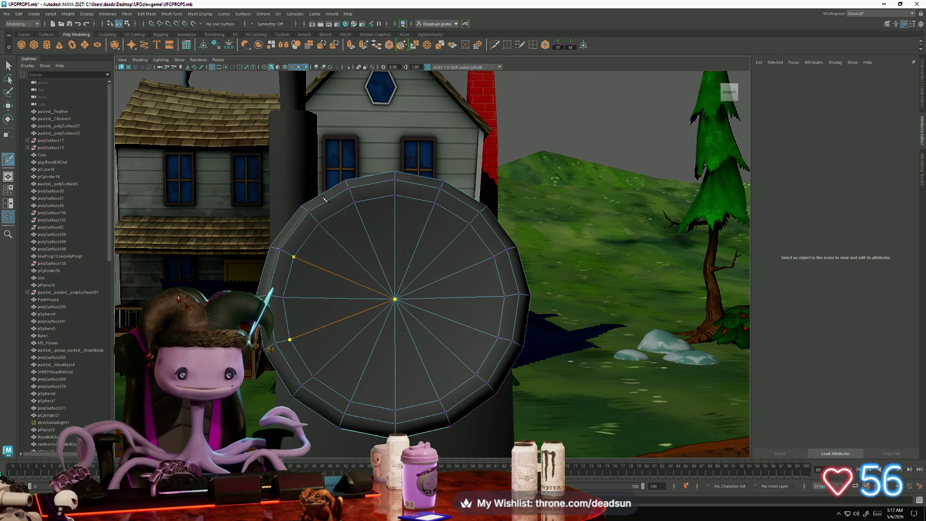
scroll(396, 299, down, 5)
mouse_move(396, 299)
alt+mouse_down()
mouse_move(458, 270)
mouse_move(472, 250)
alt+mouse_up()
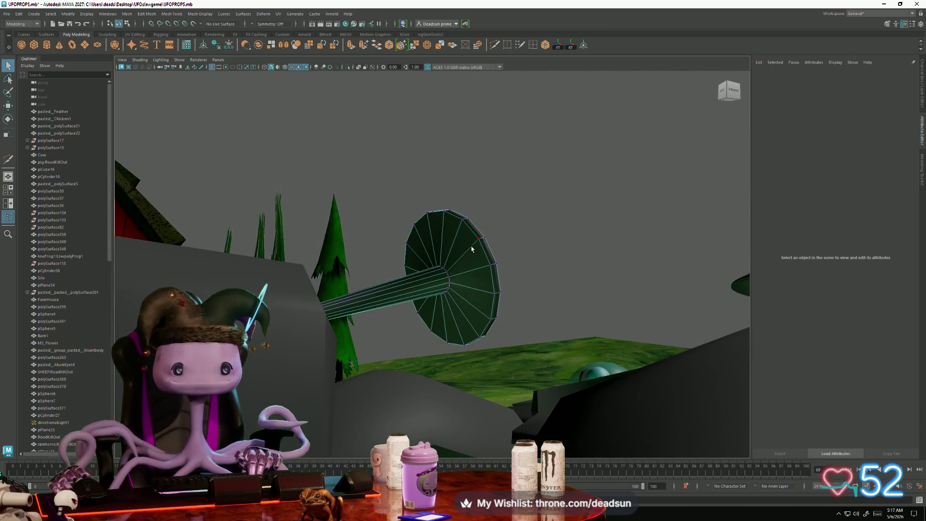
right_drag(472, 249, 471, 231)
mouse_move(470, 232)
alt+mouse_down()
mouse_move(429, 279)
mouse_move(489, 281)
alt+mouse_up()
click(489, 282)
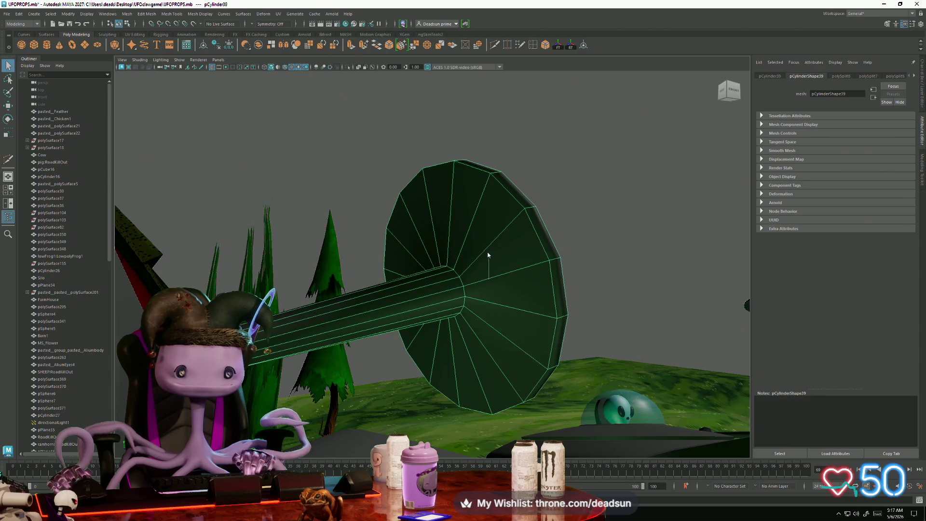
Harden the selected steering wheel edges with Mesh Display > Harden Edge
key(F10)
click(462, 281)
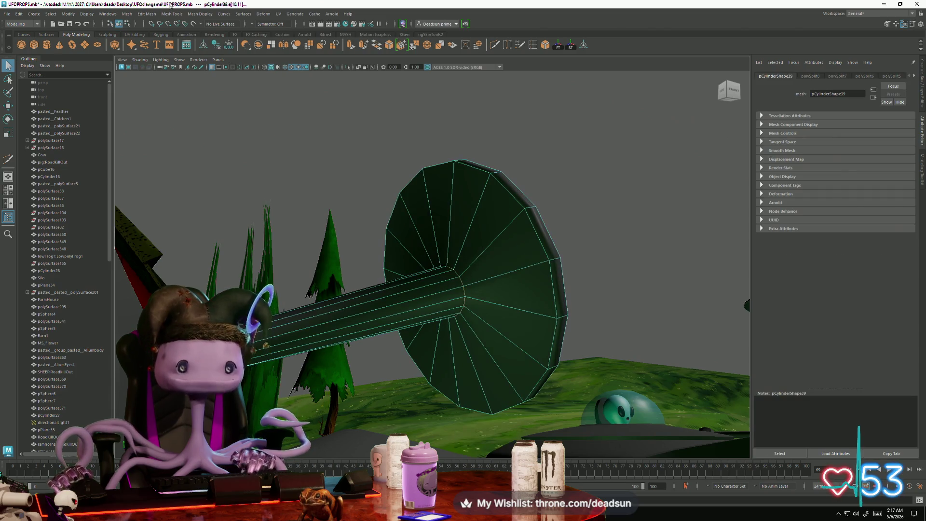
click(168, 14)
mouse_move(195, 15)
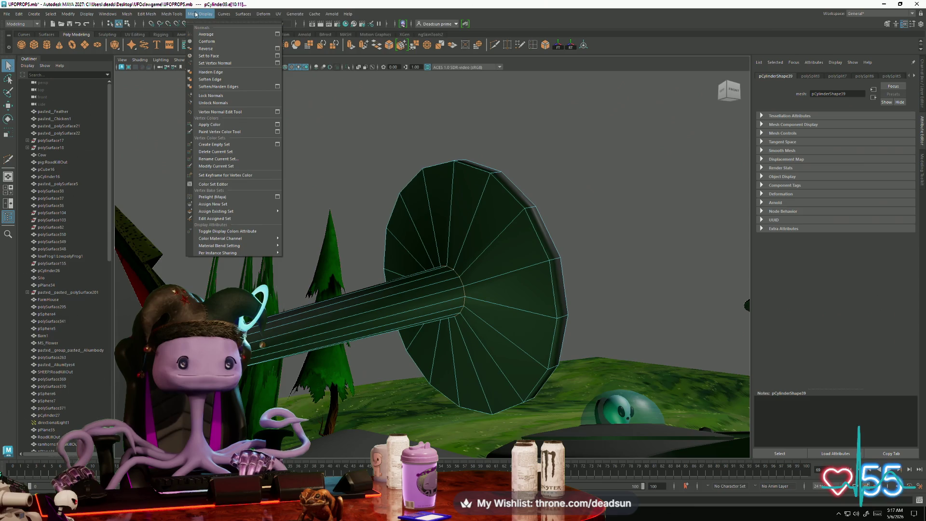
click(216, 73)
Deselect the wheel, orbit out over the farmyard and select the tractor body
right_drag(458, 174, 462, 161)
click(457, 172)
mouse_move(457, 172)
alt+mouse_down()
mouse_move(338, 232)
mouse_move(393, 271)
mouse_move(362, 280)
mouse_move(406, 273)
mouse_move(393, 250)
mouse_move(333, 273)
mouse_move(372, 284)
mouse_move(430, 265)
mouse_move(383, 269)
mouse_move(434, 259)
mouse_move(401, 249)
alt+mouse_up()
click(393, 250)
Add a poly cube, pCube63, and move it next to the tractor
click(34, 46)
mouse_move(514, 271)
alt+mouse_down()
mouse_move(355, 265)
mouse_move(507, 252)
mouse_move(531, 301)
alt+mouse_up()
key(w)
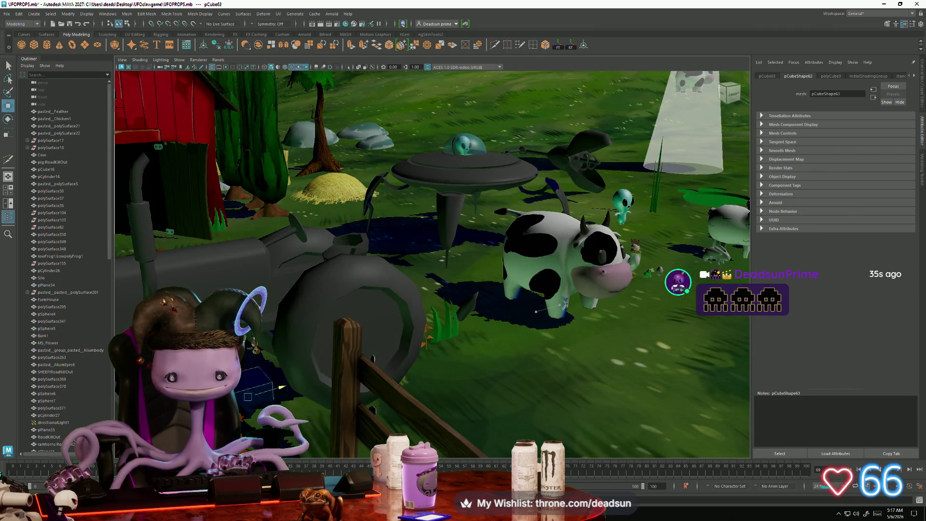
drag(201, 275, 212, 191)
scroll(215, 238, up, 3)
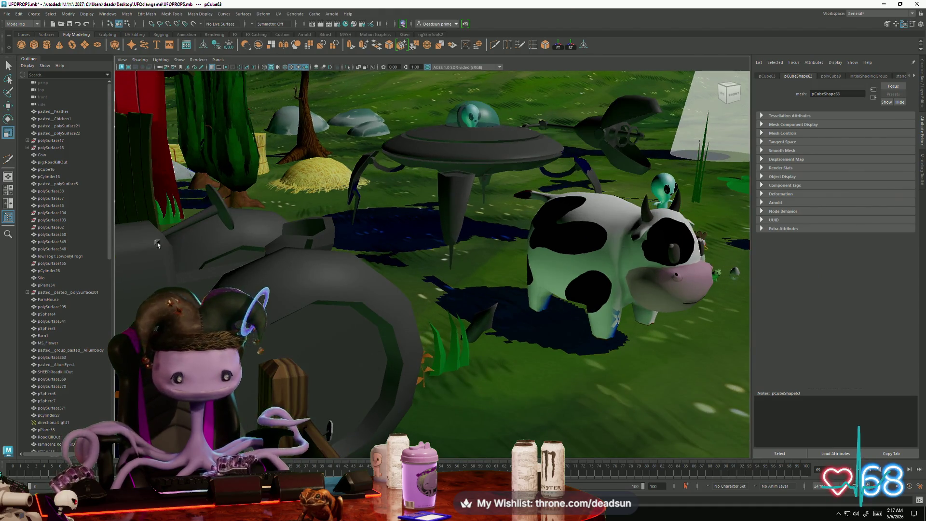
scroll(157, 244, down, 3)
alt+drag(157, 244, 379, 273)
drag(357, 226, 308, 227)
scroll(323, 231, up, 5)
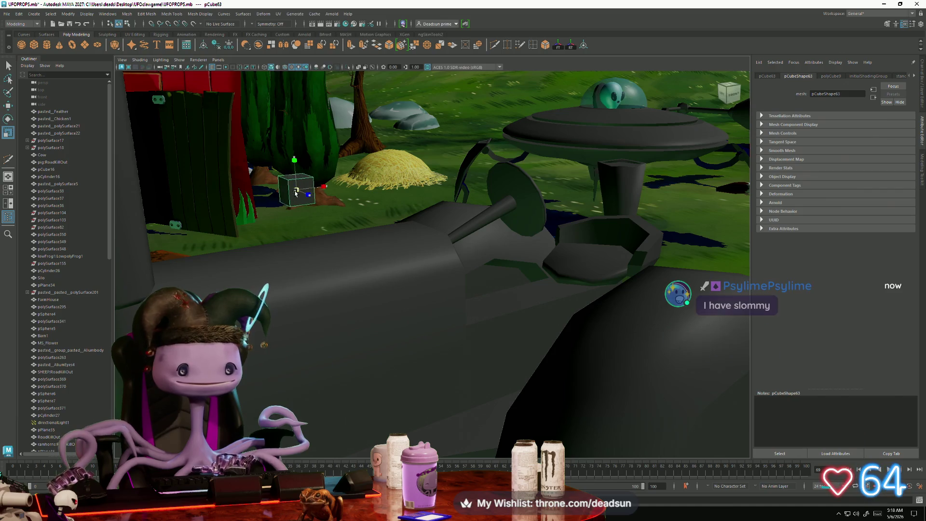
alt+drag(292, 193, 460, 255)
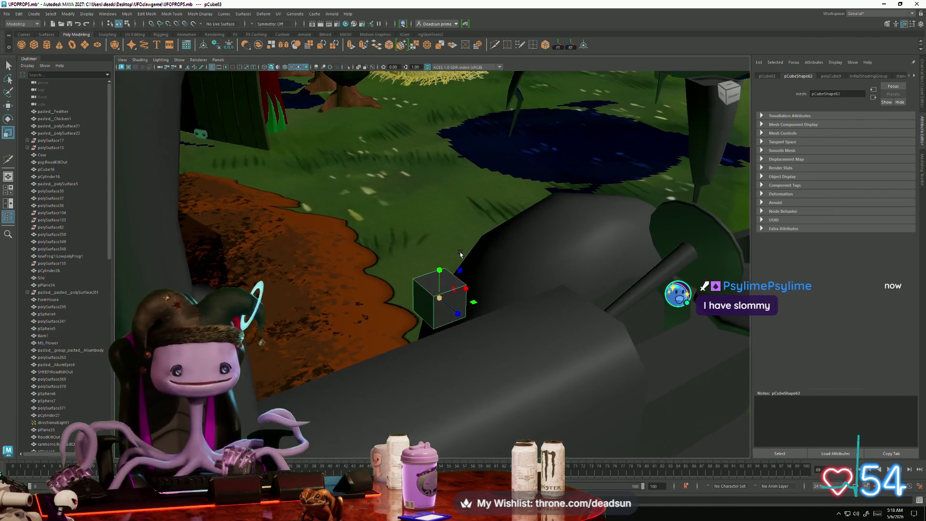
Select the cube's top face and extrude it
right_drag(437, 281, 428, 296)
click(431, 283)
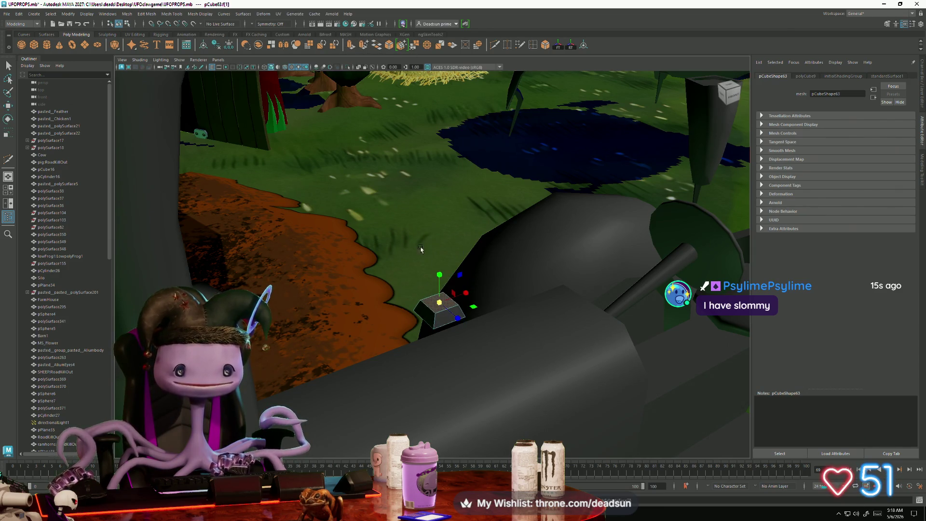
key(ctrl+e)
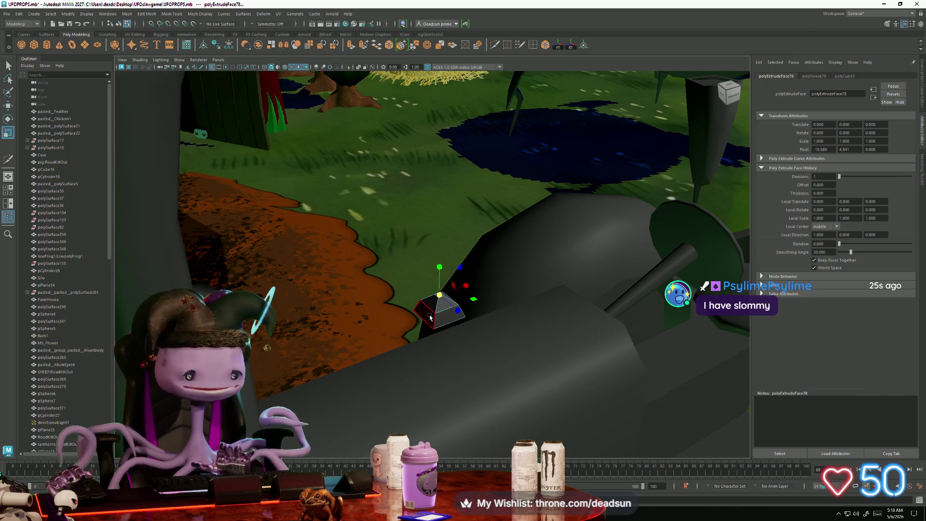
Extrude the face again, scale it inward and pull it into a tall capped column
scroll(430, 317, up, 5)
key(f)
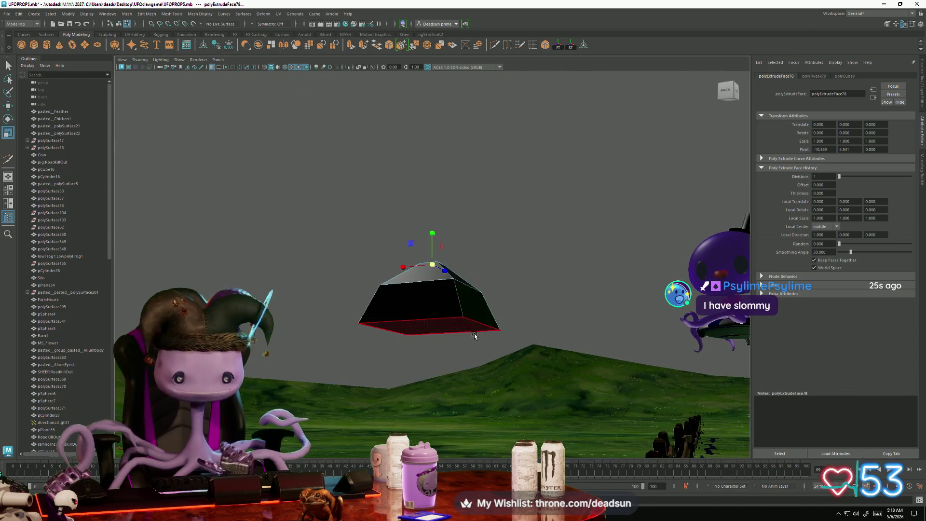
alt+drag(386, 359, 381, 349)
key(ctrl+z)
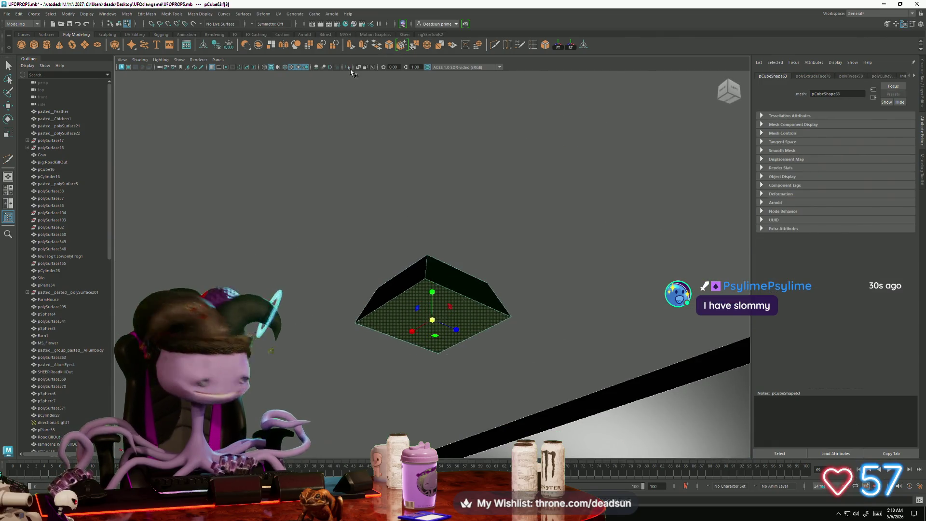
key(ctrl+e)
key(r)
drag(432, 321, 343, 63)
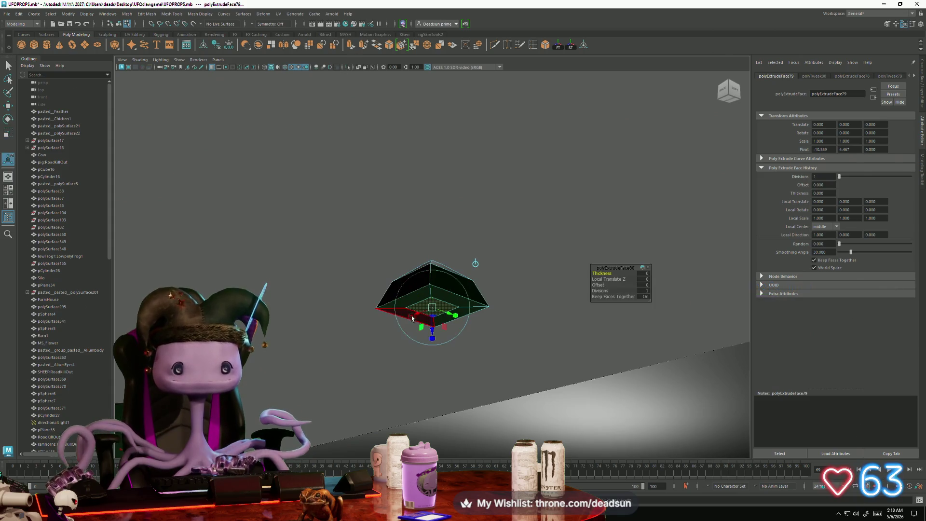
key(w)
mouse_move(431, 291)
mouse_down()
mouse_move(430, 410)
mouse_move(426, 289)
mouse_move(399, 260)
mouse_up()
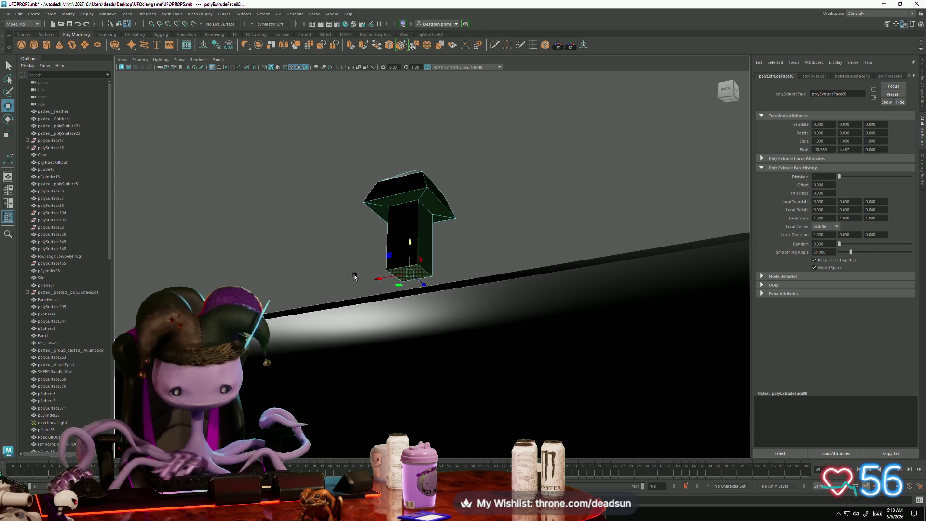
Return the lever to object mode, try a tilt, and shift it along the tractor body
right_drag(412, 206, 425, 196)
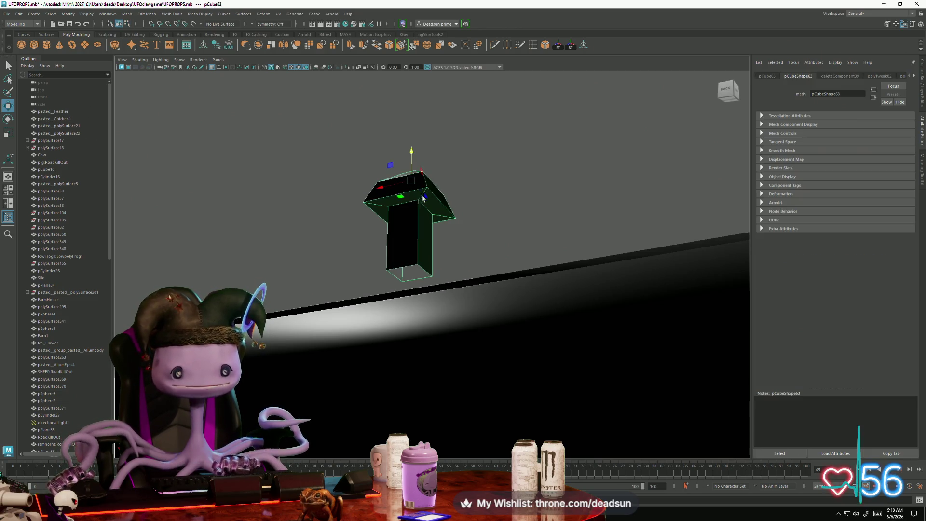
key(e)
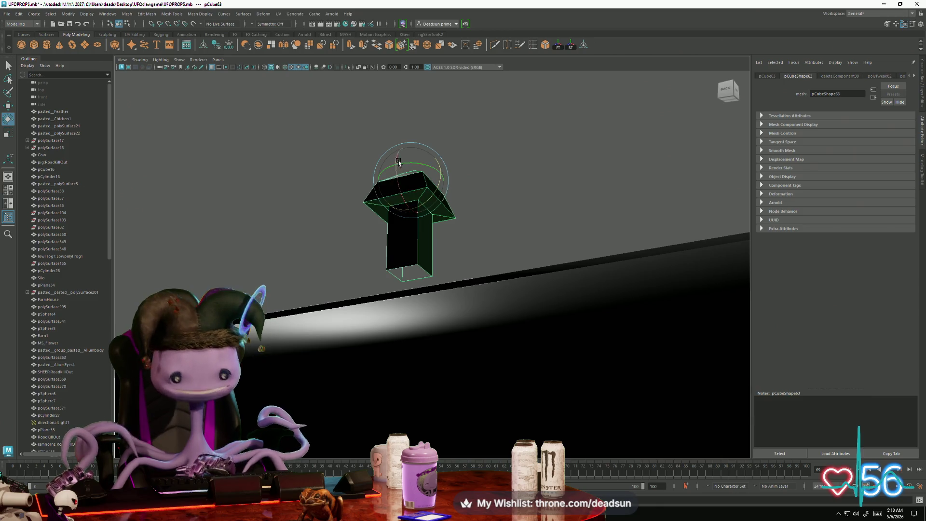
drag(412, 169, 441, 170)
key(ctrl+z)
mouse_move(504, 209)
alt+mouse_down()
mouse_move(440, 293)
mouse_move(533, 263)
mouse_move(412, 254)
mouse_move(416, 247)
alt+mouse_up()
key(w)
mouse_move(385, 221)
mouse_down()
mouse_move(436, 219)
mouse_move(236, 220)
mouse_move(272, 243)
mouse_move(243, 241)
mouse_move(353, 233)
mouse_move(331, 235)
mouse_up()
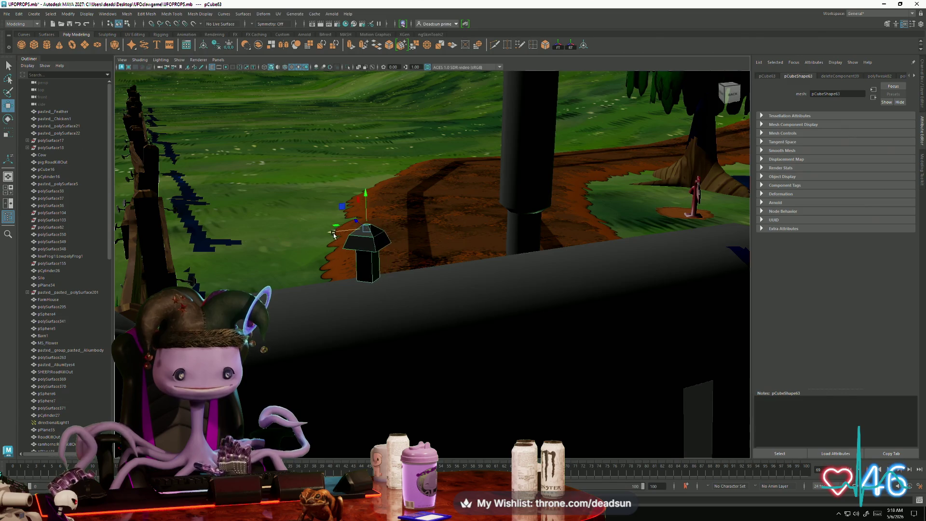
Lower the gear lever pCube63 down onto the tractor and return it to object mode
mouse_move(366, 194)
mouse_down()
mouse_move(359, 236)
mouse_move(361, 229)
mouse_move(325, 281)
mouse_up()
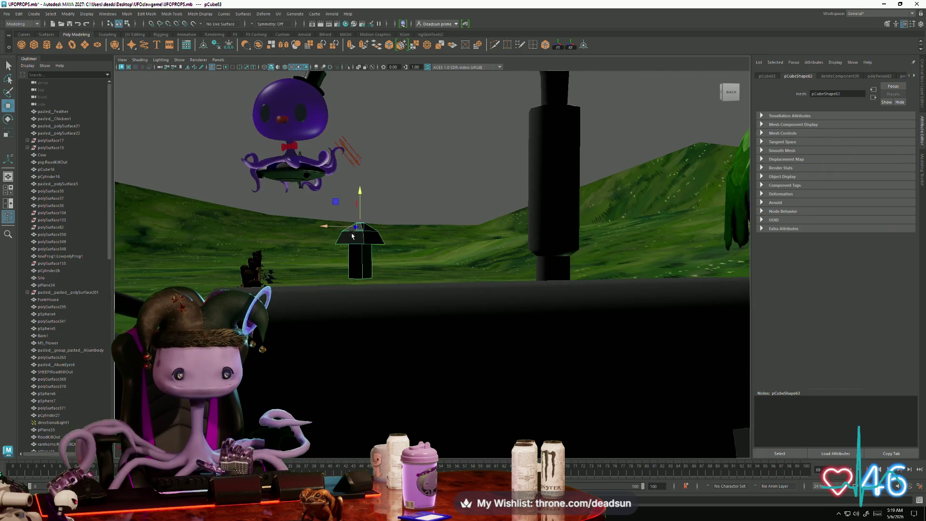
right_drag(308, 236, 319, 247)
drag(307, 256, 399, 316)
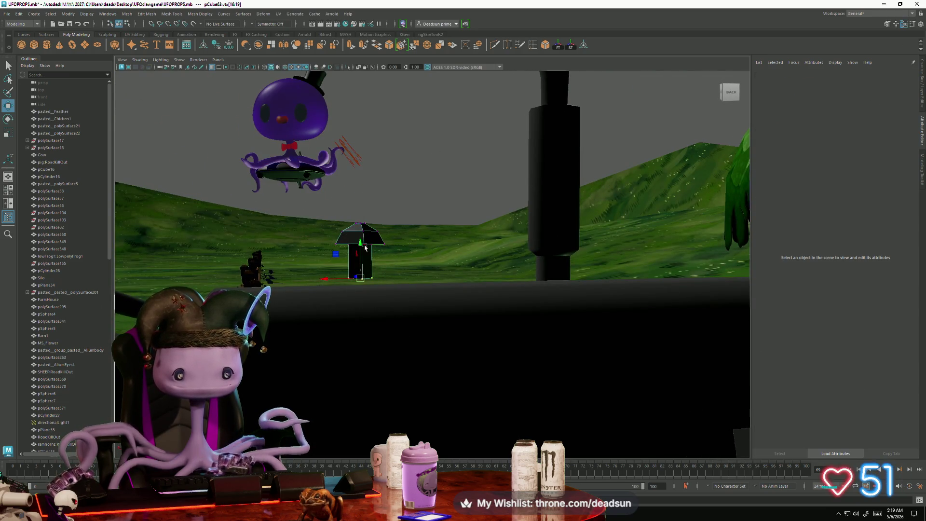
mouse_move(362, 262)
alt+mouse_down()
mouse_move(411, 270)
mouse_move(442, 291)
mouse_move(436, 277)
mouse_move(497, 218)
alt+mouse_up()
mouse_move(534, 209)
right_down()
mouse_move(519, 215)
mouse_move(499, 195)
right_up()
mouse_move(499, 196)
alt+mouse_down()
mouse_move(391, 291)
mouse_move(449, 251)
mouse_move(440, 290)
mouse_move(461, 244)
alt+mouse_up()
scroll(460, 244, up, 5)
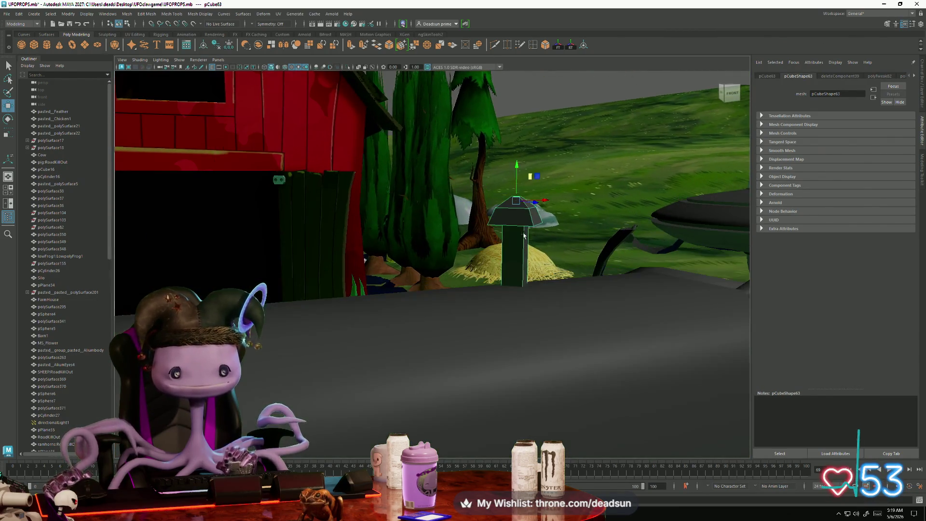
Extrude the lever's top face and scale it outward into a wider cap
right_drag(475, 207, 487, 227)
click(482, 198)
key(ctrl+e)
key(r)
click(476, 211)
mouse_move(485, 210)
mouse_down()
mouse_move(505, 212)
mouse_move(482, 193)
mouse_move(449, 185)
mouse_move(432, 193)
mouse_move(419, 230)
mouse_up()
Scale the cap's inner face to give the lever a sloped top
scroll(436, 182, up, 3)
click(436, 183)
key(e)
key(r)
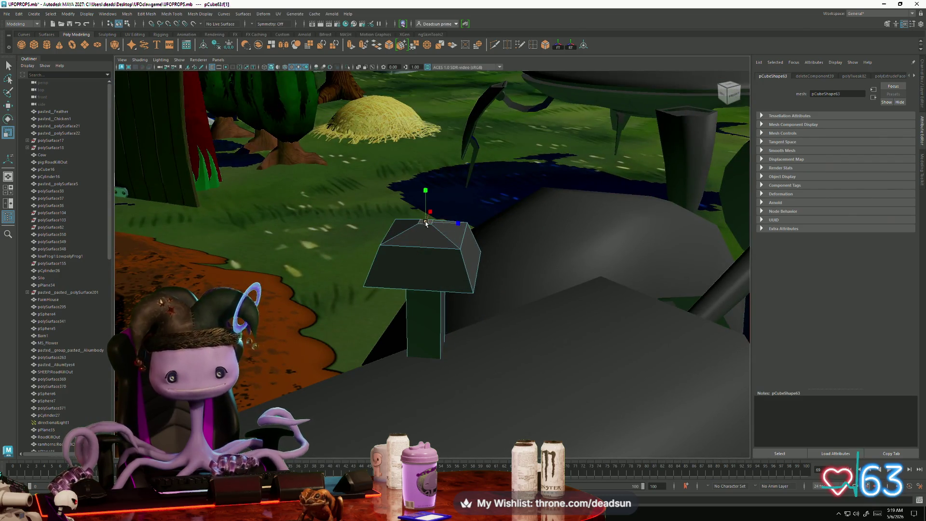
alt+right_drag(419, 230, 273, 240)
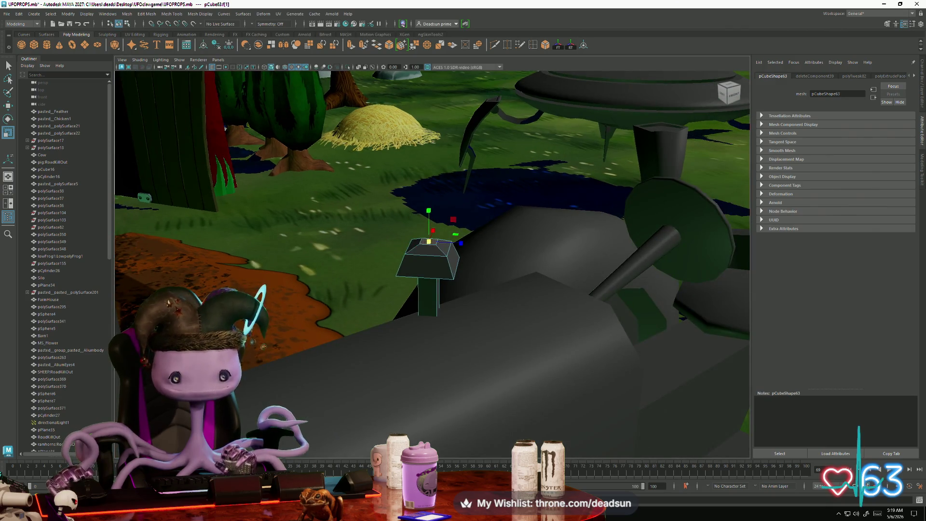
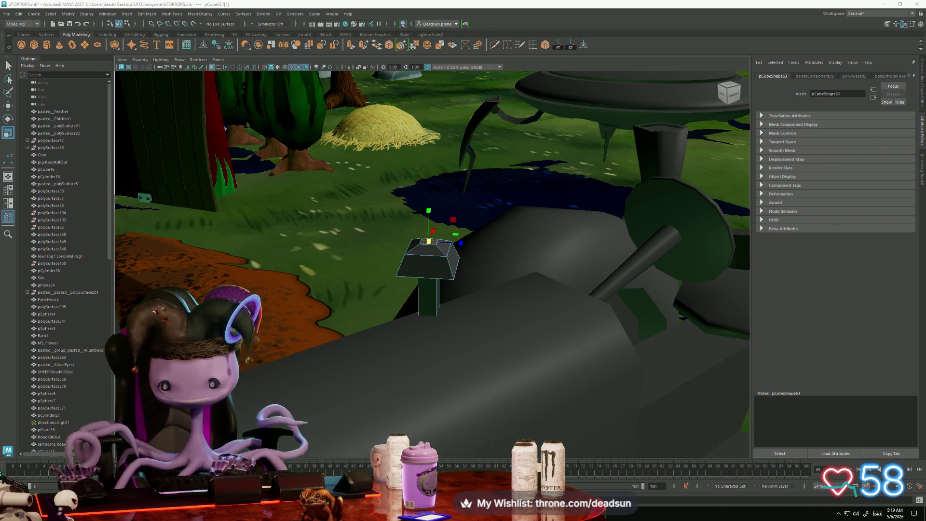
Switch from Maya to the Firefox window showing the offline Twitch channel page
key(alt+Tab)
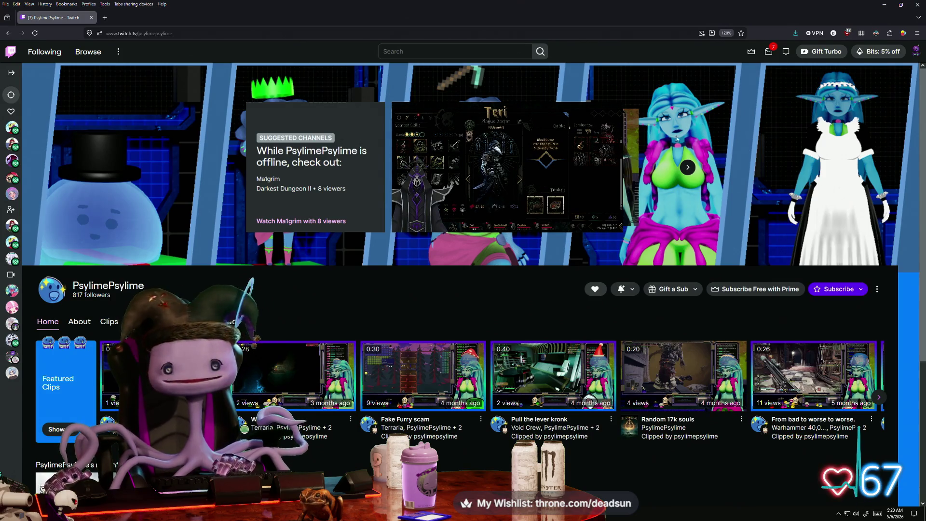
Play one of the channel's clips, then close the browser to get back to the Maya scene
click(294, 372)
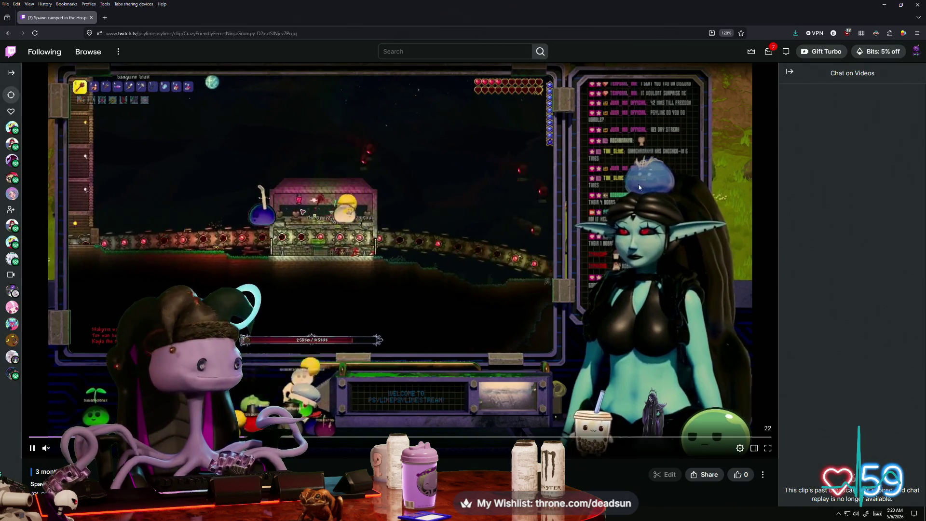
click(91, 18)
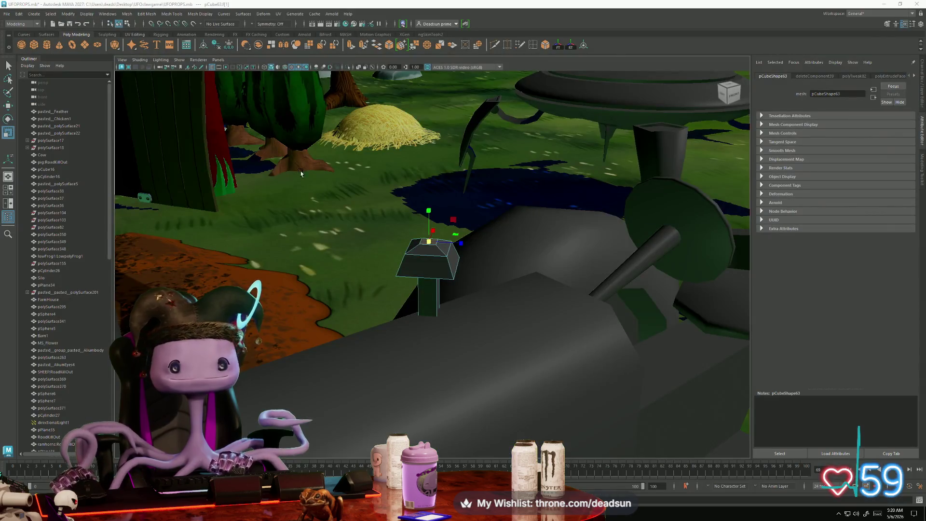
Select the post's base vertices with the Move tool, then orbit around the post toward the barn
mouse_move(395, 322)
alt+mouse_down()
mouse_move(494, 302)
mouse_move(409, 311)
alt+mouse_up()
right_drag(386, 295, 362, 295)
drag(389, 320, 424, 340)
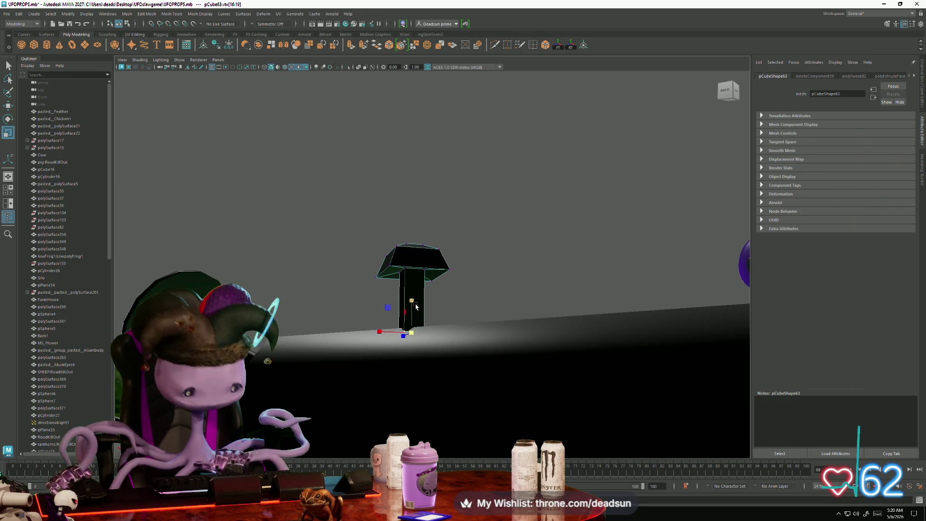
key(w)
alt+drag(415, 303, 318, 308)
right_drag(422, 263, 455, 241)
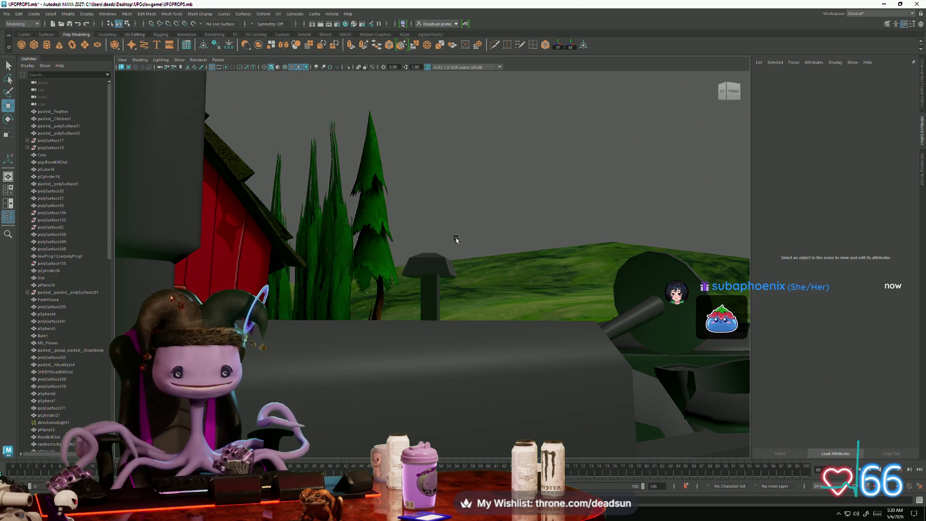
scroll(496, 323, up, 5)
mouse_move(496, 323)
alt+mouse_down()
mouse_move(456, 311)
mouse_move(464, 321)
mouse_move(480, 285)
alt+mouse_up()
scroll(464, 321, down, 5)
right_drag(441, 264, 434, 253)
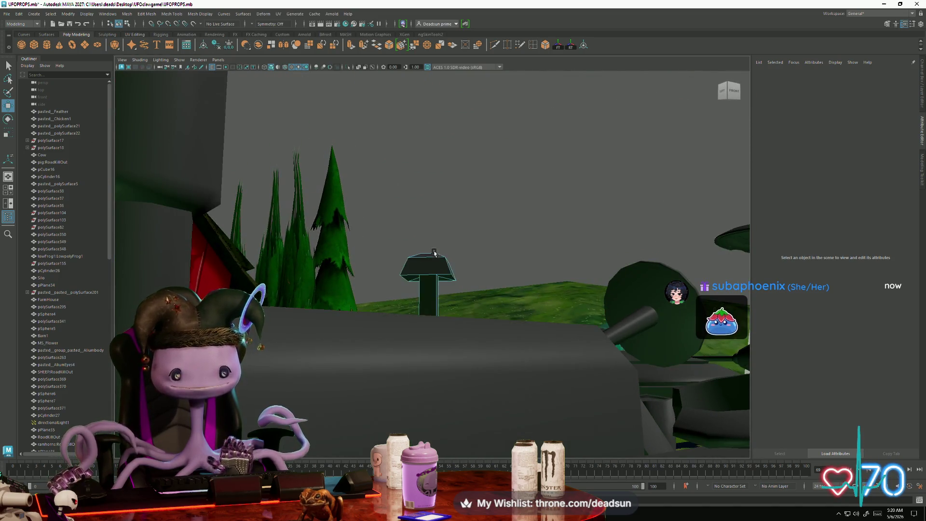
alt+drag(434, 252, 400, 257)
Apply Soften Edge to the mushroom post's (pCube63) stem edges, then return to object mode with nothing selected
drag(479, 262, 479, 262)
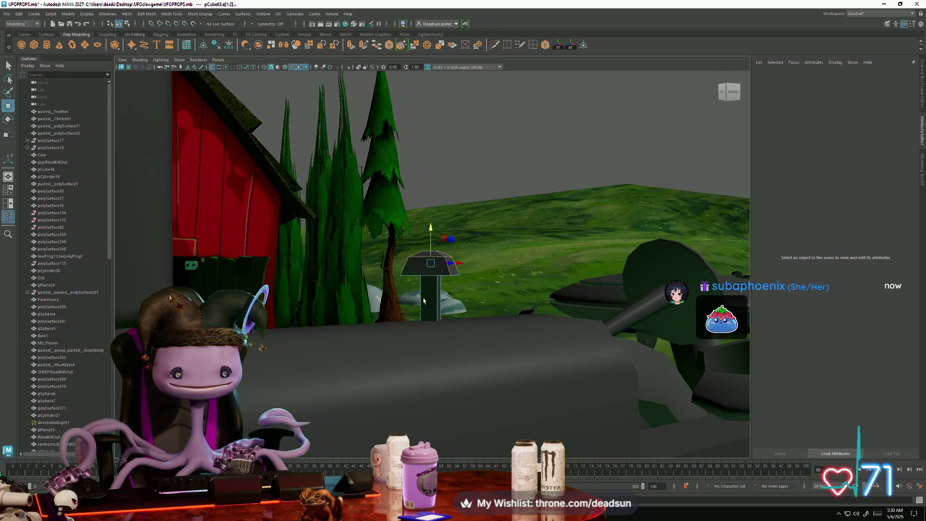
drag(435, 306, 414, 265)
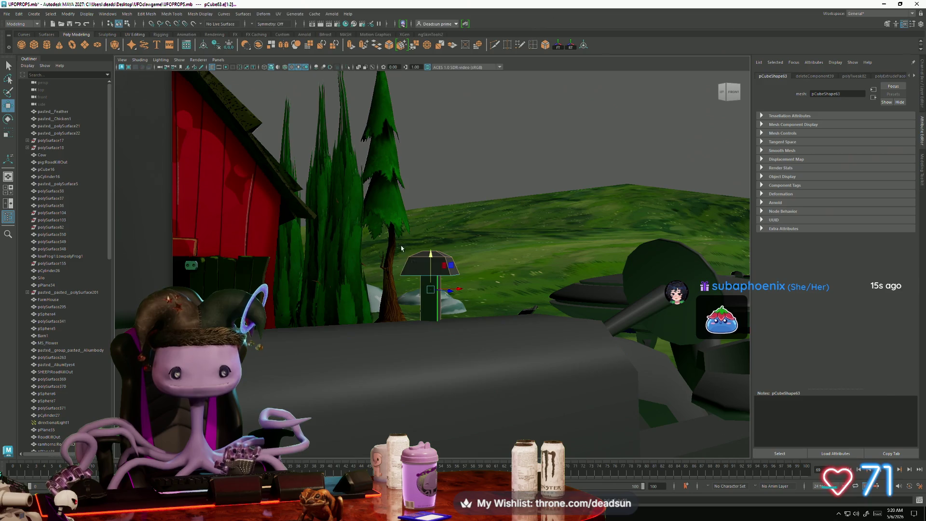
click(171, 14)
mouse_move(189, 13)
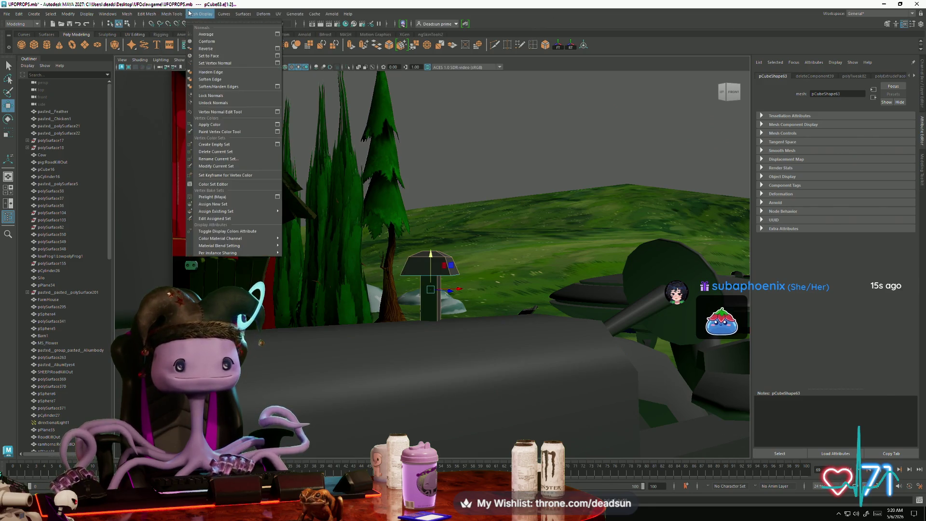
click(214, 80)
right_click(455, 240)
click(505, 239)
mouse_move(505, 239)
alt+mouse_down()
mouse_move(347, 328)
mouse_move(396, 289)
mouse_move(434, 299)
mouse_move(468, 276)
mouse_move(453, 281)
mouse_move(452, 300)
alt+mouse_up()
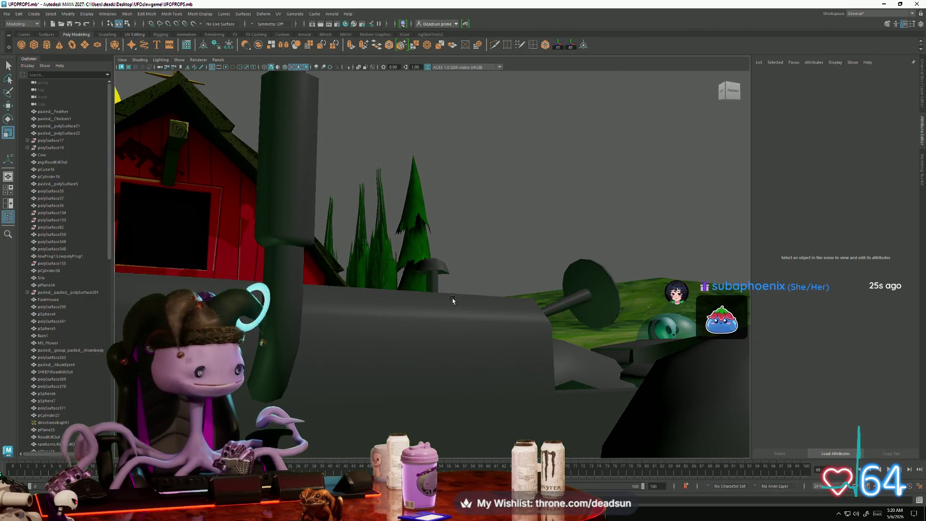
click(444, 270)
key(f)
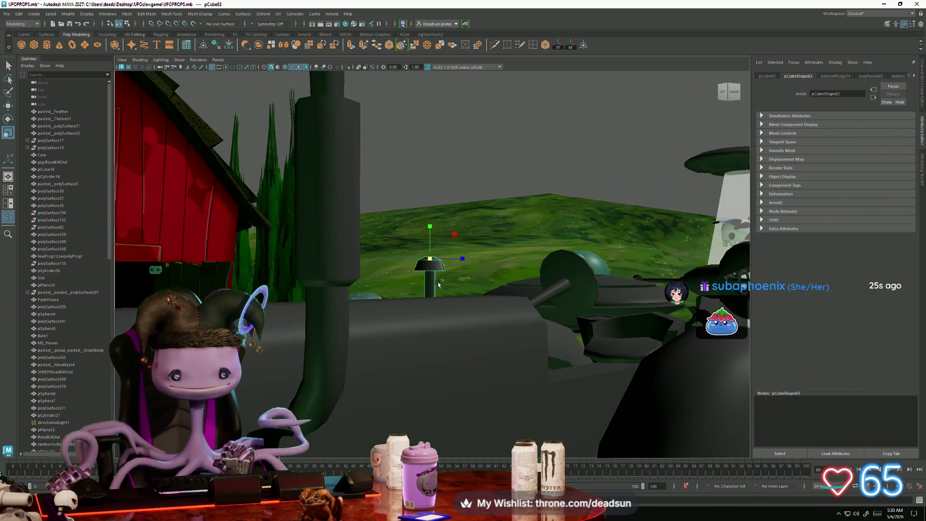
click(417, 177)
mouse_move(416, 176)
alt+mouse_down()
mouse_move(366, 353)
mouse_move(430, 343)
mouse_move(443, 350)
mouse_move(435, 356)
alt+mouse_up()
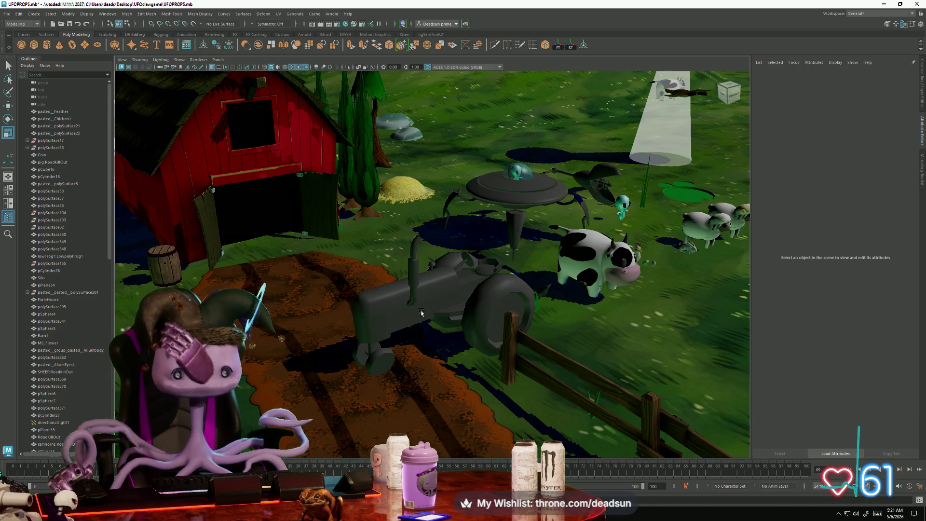
mouse_move(498, 296)
alt+mouse_down()
mouse_move(370, 316)
mouse_move(358, 363)
mouse_move(344, 318)
alt+mouse_up()
click(369, 315)
scroll(370, 316, up, 5)
scroll(358, 363, up, 5)
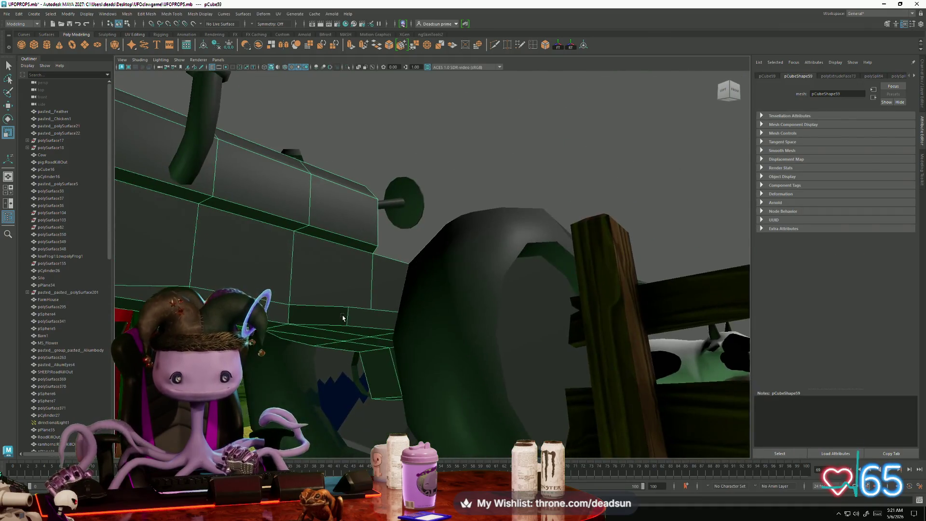
right_drag(341, 292, 346, 312)
right_drag(346, 278, 346, 278)
click(372, 282)
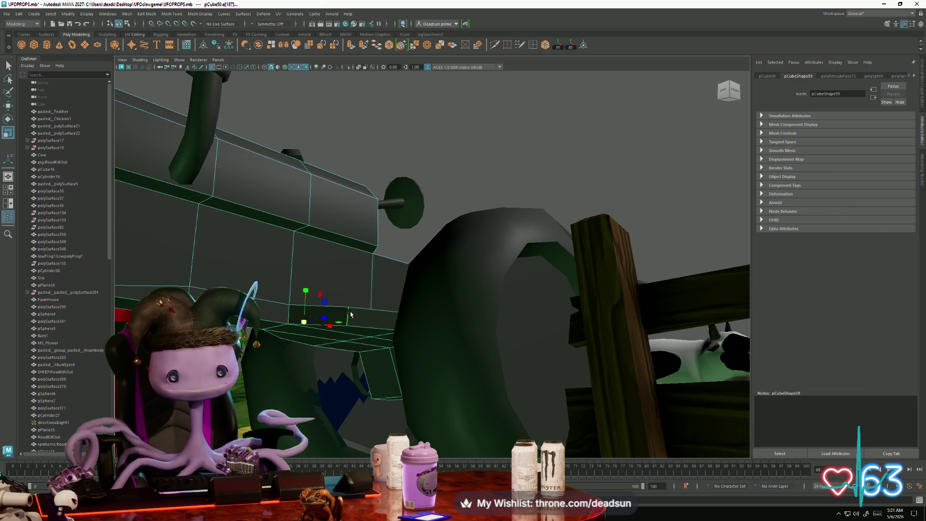
mouse_move(372, 282)
alt+mouse_down()
mouse_move(436, 327)
mouse_move(456, 376)
mouse_move(444, 401)
alt+mouse_up()
click(444, 401)
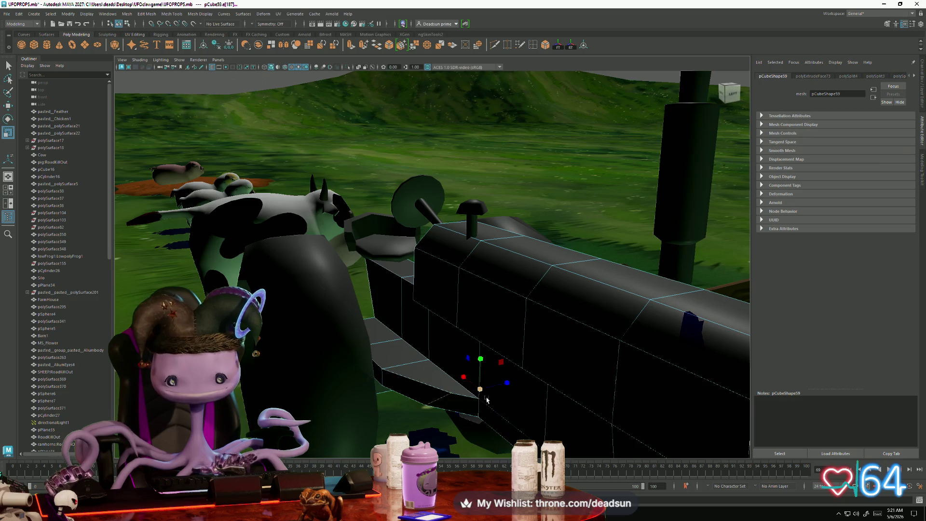
key(q)
alt+drag(561, 433, 399, 384)
alt+drag(316, 376, 444, 381)
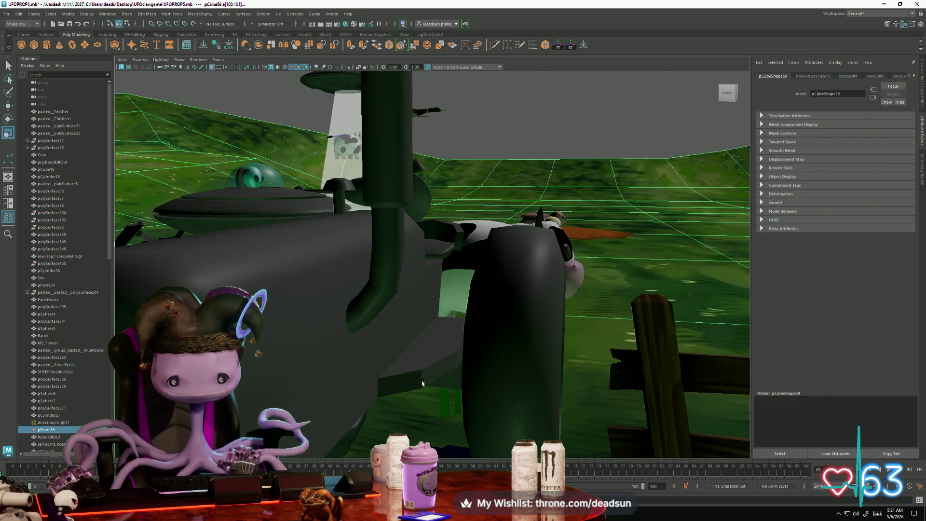
key(F8)
right_drag(421, 377, 412, 379)
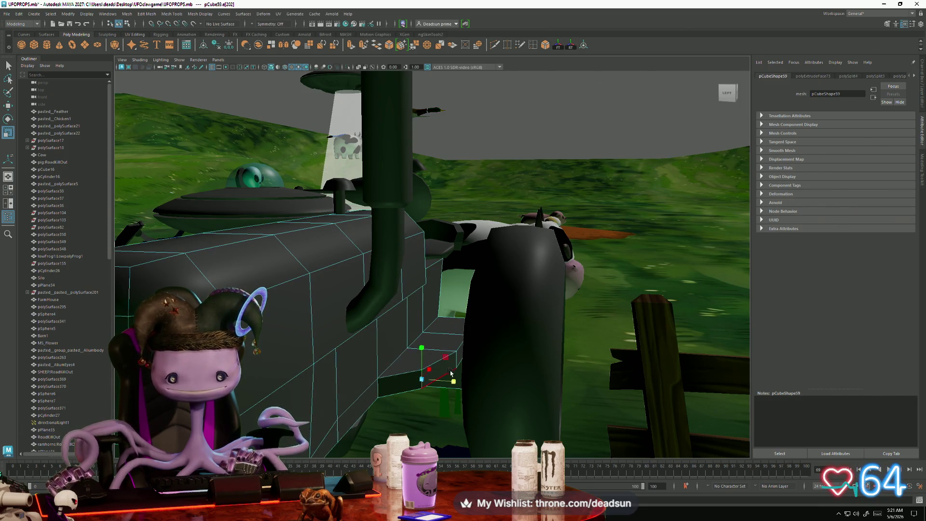
drag(449, 372, 451, 380)
alt+drag(367, 383, 486, 402)
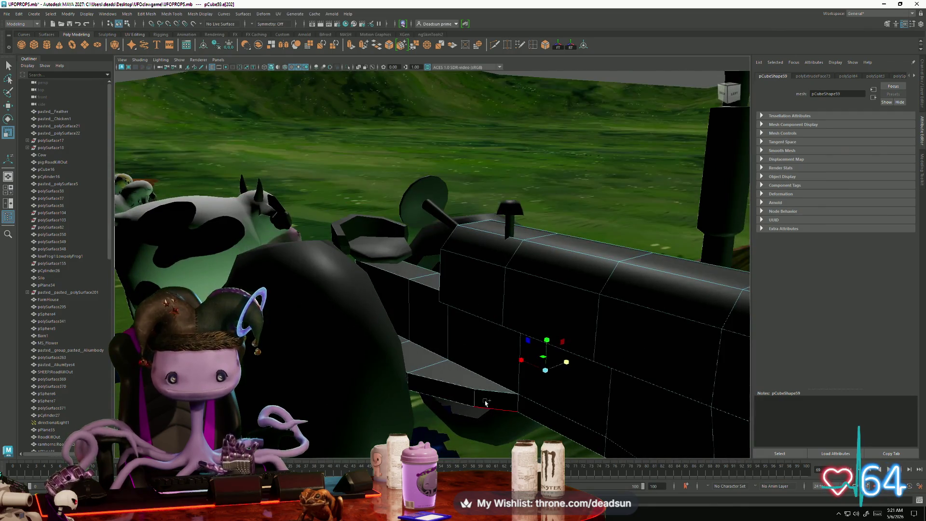
click(475, 402)
mouse_move(526, 396)
alt+mouse_down()
mouse_move(461, 419)
mouse_move(510, 397)
mouse_move(510, 381)
mouse_move(508, 392)
mouse_move(403, 365)
alt+mouse_up()
click(363, 356)
mouse_move(362, 299)
right_down()
mouse_move(362, 338)
mouse_move(367, 331)
right_up()
Apply Soften Edge to the first tractor wheel
click(367, 330)
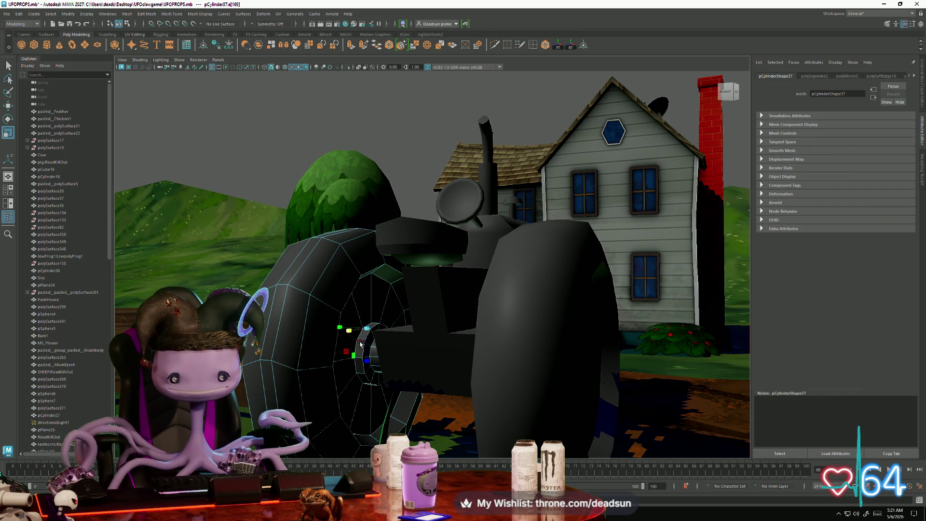
alt+drag(389, 360, 418, 358)
click(172, 13)
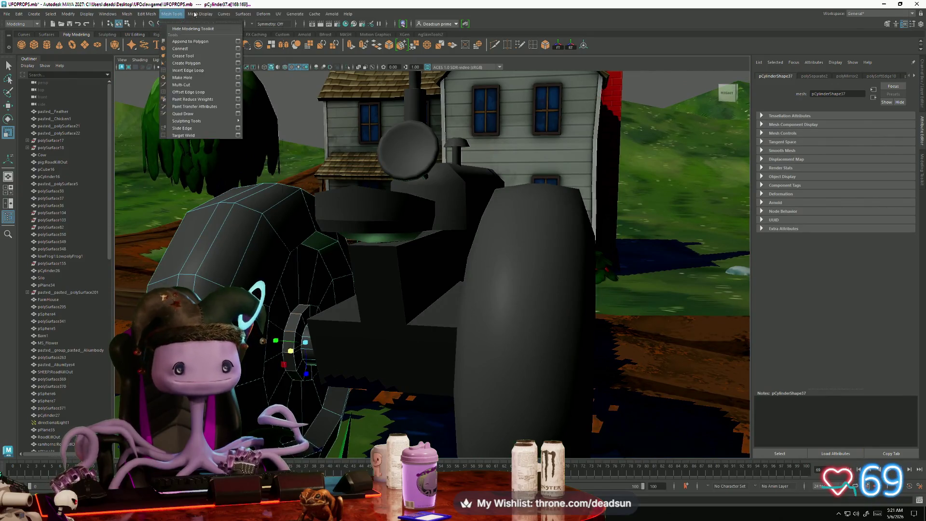
mouse_move(200, 15)
click(211, 79)
Select the other tractor wheel and apply Harden Edge to it
alt+drag(405, 215, 463, 212)
click(464, 213)
right_drag(463, 212, 437, 227)
alt+drag(436, 226, 413, 292)
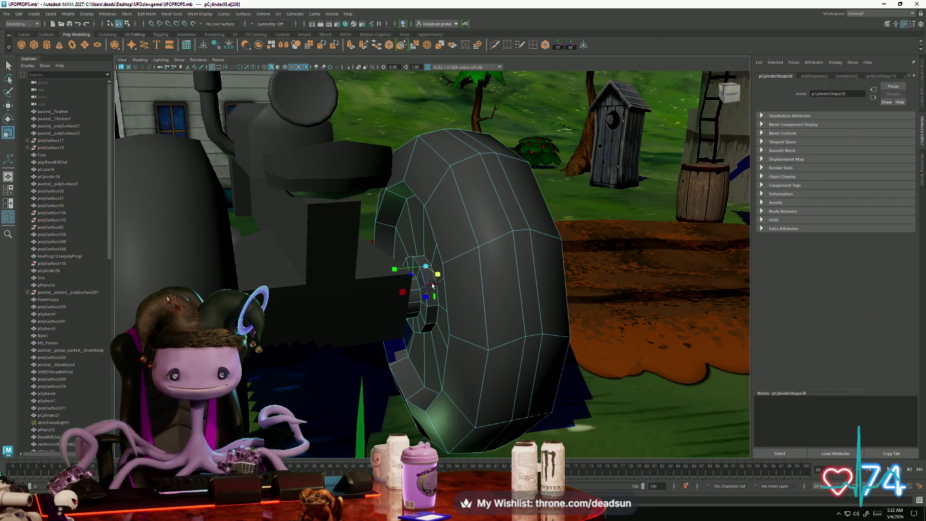
click(193, 14)
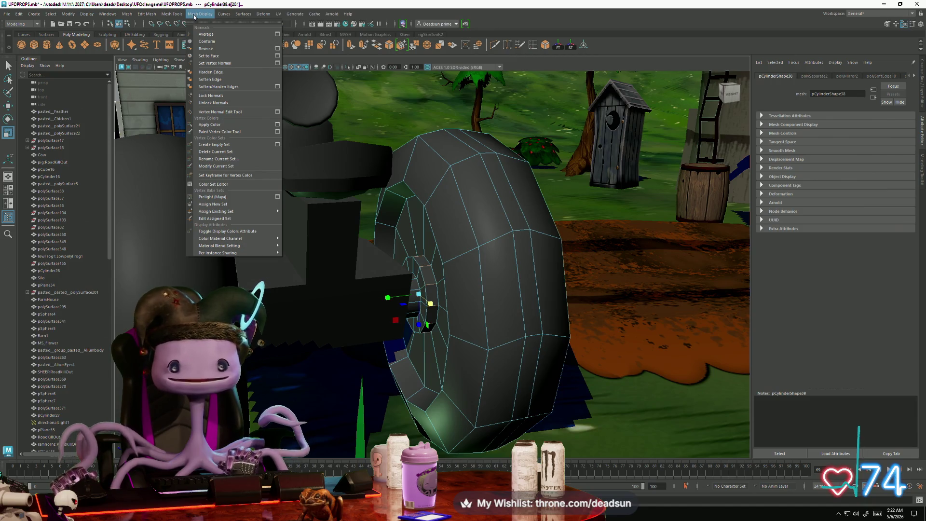
click(223, 72)
key(f)
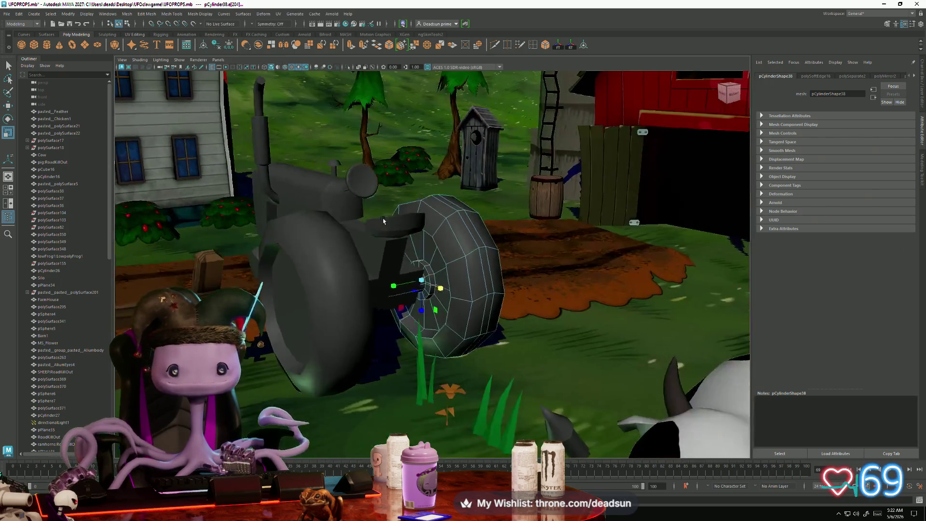
Return the wheel to object mode, clear the selection and frame the barn
right_click(434, 206)
click(448, 197)
mouse_move(449, 198)
alt+mouse_down()
mouse_move(445, 107)
mouse_move(408, 282)
mouse_move(491, 309)
mouse_move(358, 323)
mouse_move(395, 305)
mouse_move(287, 283)
alt+mouse_up()
click(445, 107)
scroll(413, 285, up, 5)
scroll(417, 288, up, 2)
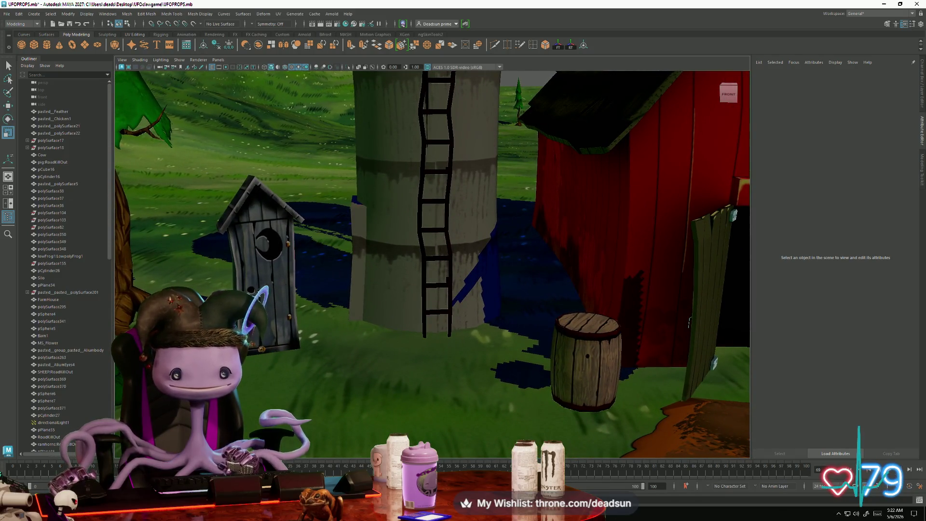
Select the outhouse and frame it close up in the viewport
click(285, 284)
key(f)
mouse_move(362, 319)
alt+mouse_down()
mouse_move(568, 200)
mouse_move(407, 202)
mouse_move(419, 341)
mouse_move(401, 315)
alt+mouse_up()
click(568, 200)
click(422, 204)
key(f)
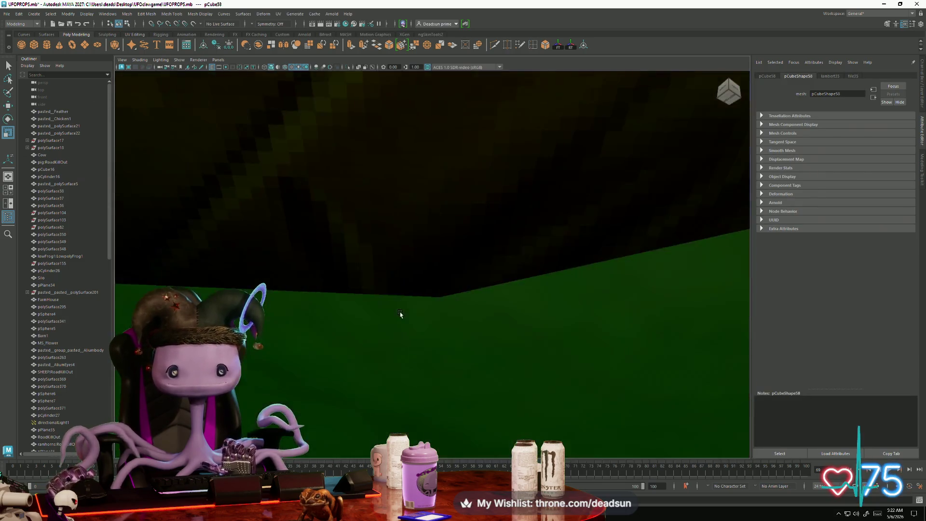
scroll(400, 315, down, 5)
scroll(400, 321, up, 5)
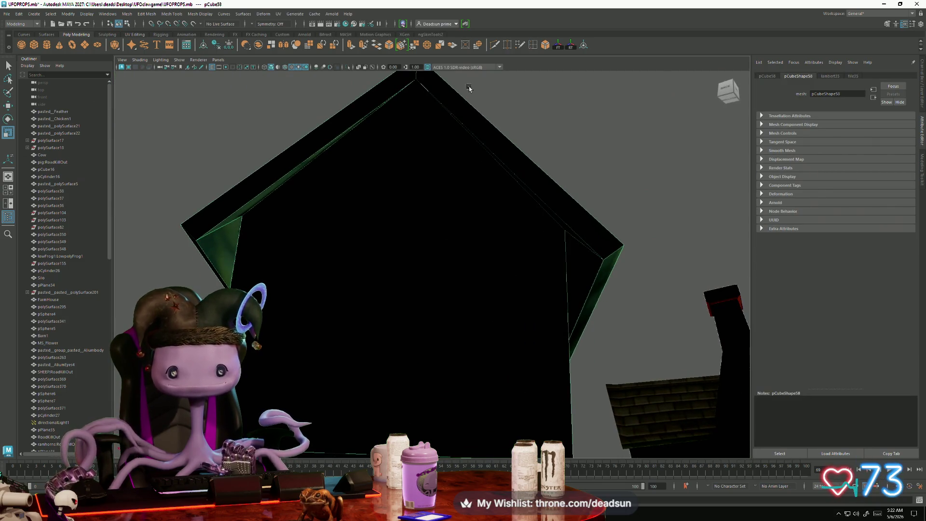
Use Multi-Cut to slice a horizontal edge across the outhouse's front wall below the roof
key(ctrl+shift+x)
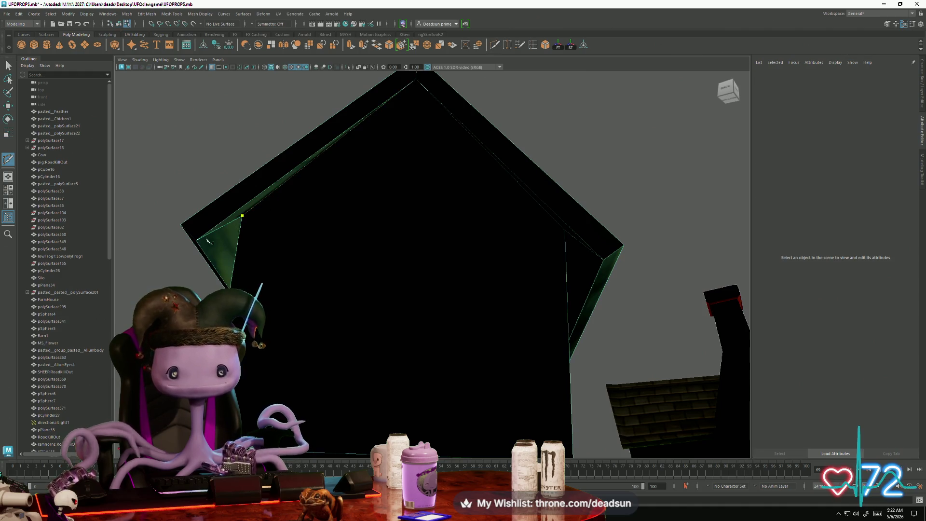
click(565, 229)
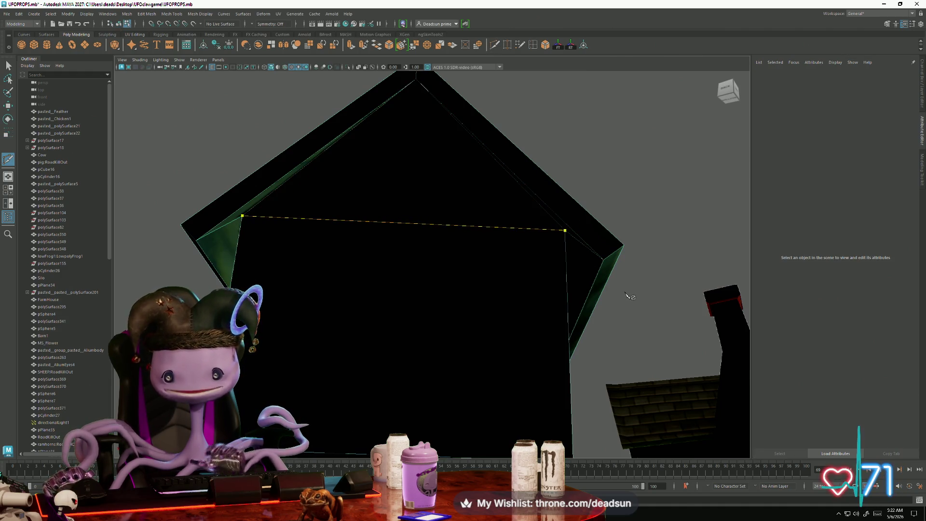
click(524, 285)
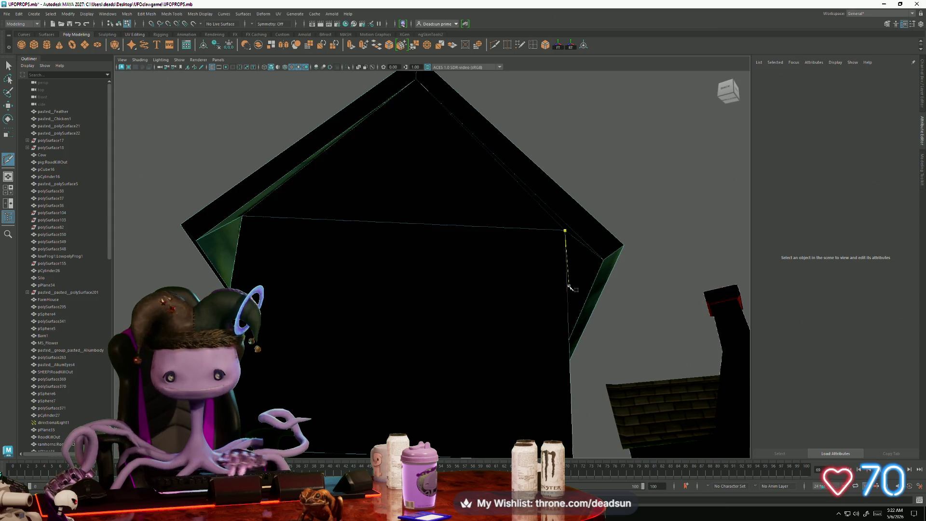
click(8, 68)
mouse_move(467, 291)
alt+mouse_down()
mouse_move(331, 291)
mouse_move(325, 314)
mouse_move(396, 363)
alt+mouse_up()
scroll(376, 345, down, 15)
right_click(444, 273)
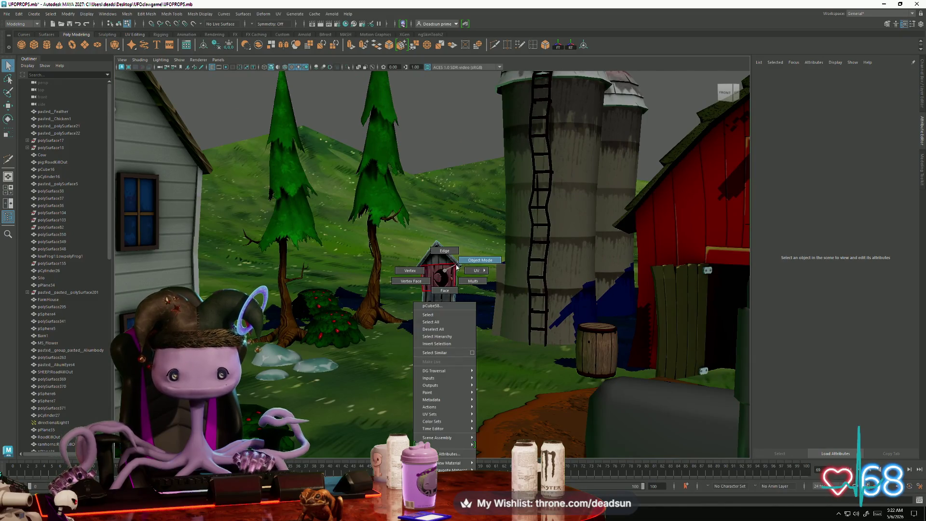
Clear the selection and pick the grass tuft polySurface401 beside the outhouse door
click(415, 217)
mouse_move(420, 216)
alt+mouse_down()
mouse_move(420, 175)
mouse_move(411, 359)
alt+mouse_up()
click(421, 175)
scroll(411, 359, up, 5)
scroll(411, 359, down, 10)
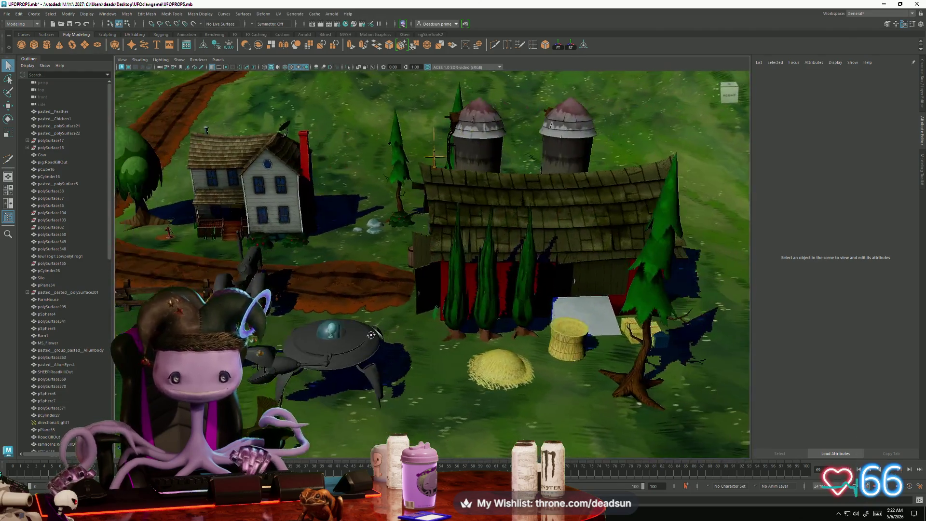
mouse_move(371, 334)
alt+mouse_down()
mouse_move(415, 341)
mouse_move(322, 350)
alt+mouse_up()
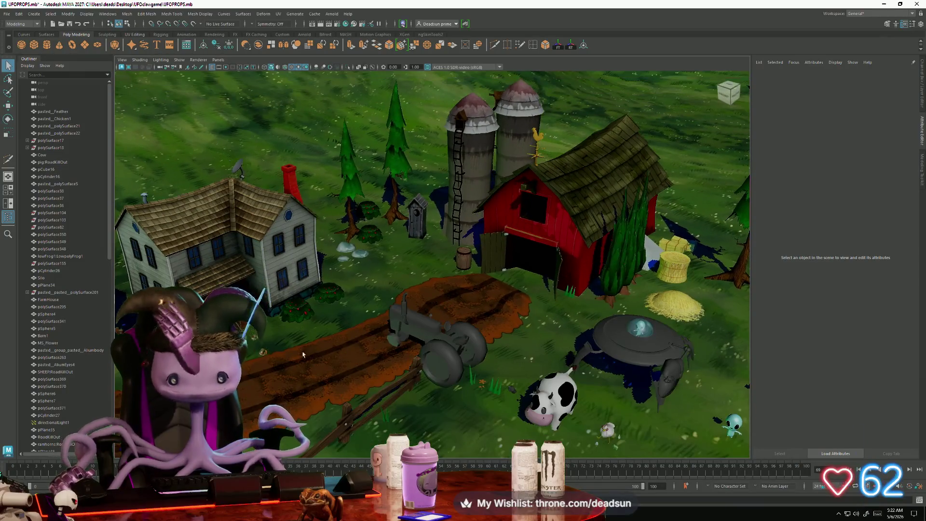
click(266, 349)
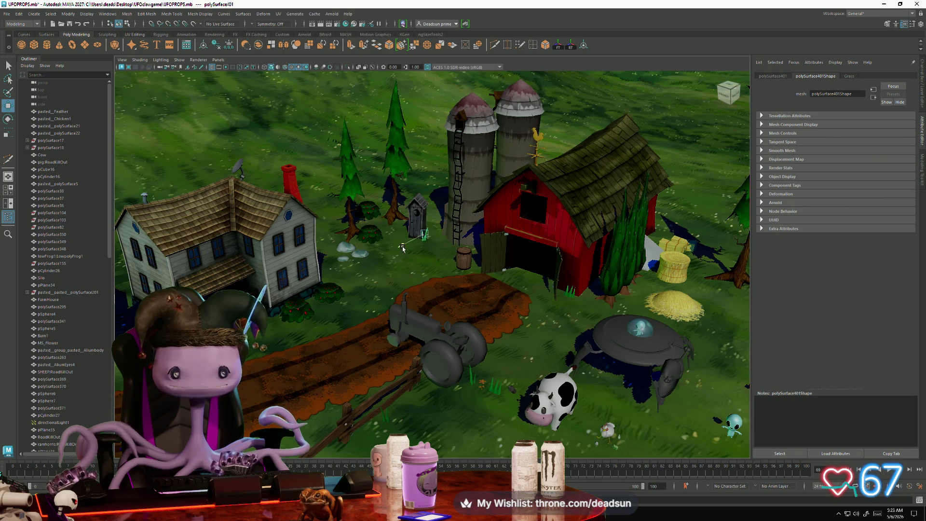
Frame the grass tuft, then rotate and rescale its blades into a more natural pose
key(f)
key(e)
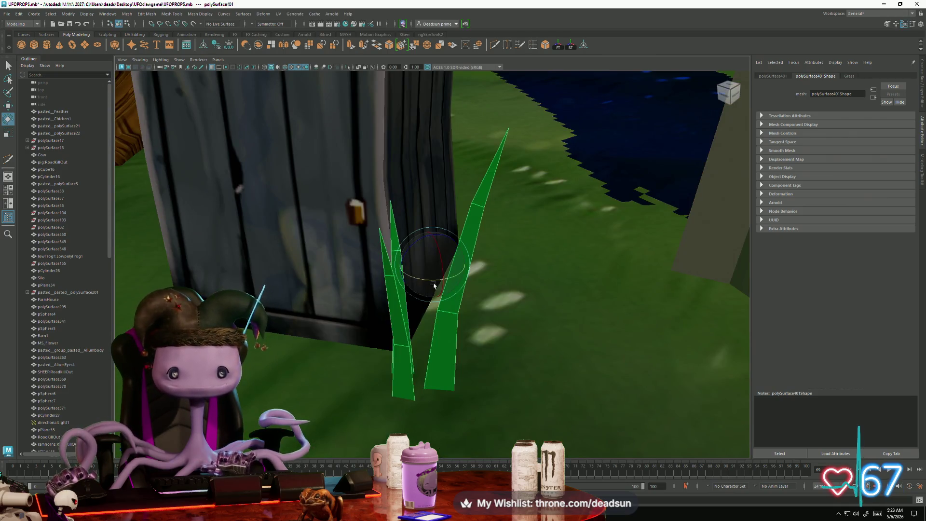
mouse_move(406, 284)
mouse_down()
mouse_move(492, 252)
mouse_move(458, 258)
mouse_up()
key(r)
key(e)
mouse_move(459, 258)
alt+right_down()
mouse_move(224, 271)
mouse_move(270, 279)
alt+right_up()
Pull back over the farm, clear the selection and select a tractor wheel
mouse_move(270, 280)
alt+mouse_down()
mouse_move(396, 296)
mouse_move(407, 285)
mouse_move(349, 351)
mouse_move(376, 324)
mouse_move(390, 344)
alt+mouse_up()
click(349, 351)
mouse_move(390, 343)
alt+right_down()
mouse_move(384, 348)
mouse_move(468, 296)
alt+right_up()
click(406, 320)
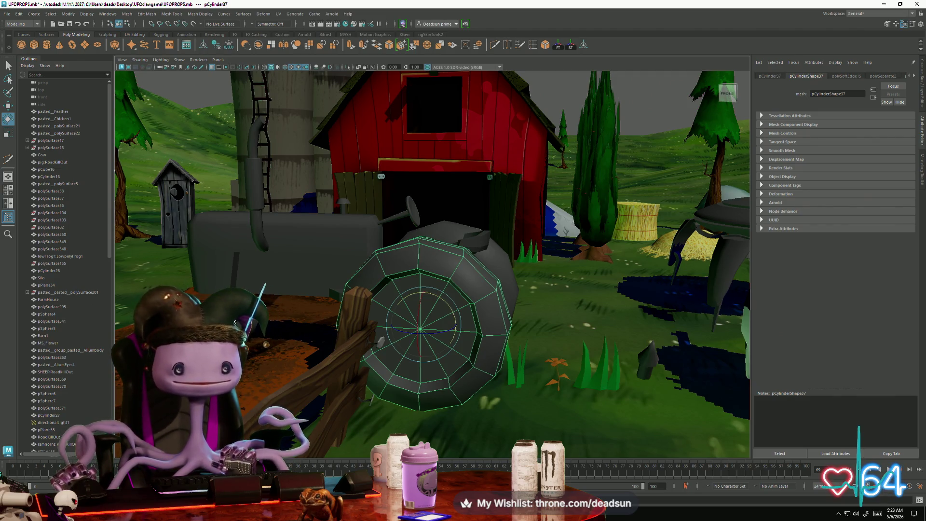
Select the tractor body, exhaust pipe and cap, steering wheel, box part and wheels together
click(240, 270)
shift+click(258, 187)
shift+click(343, 200)
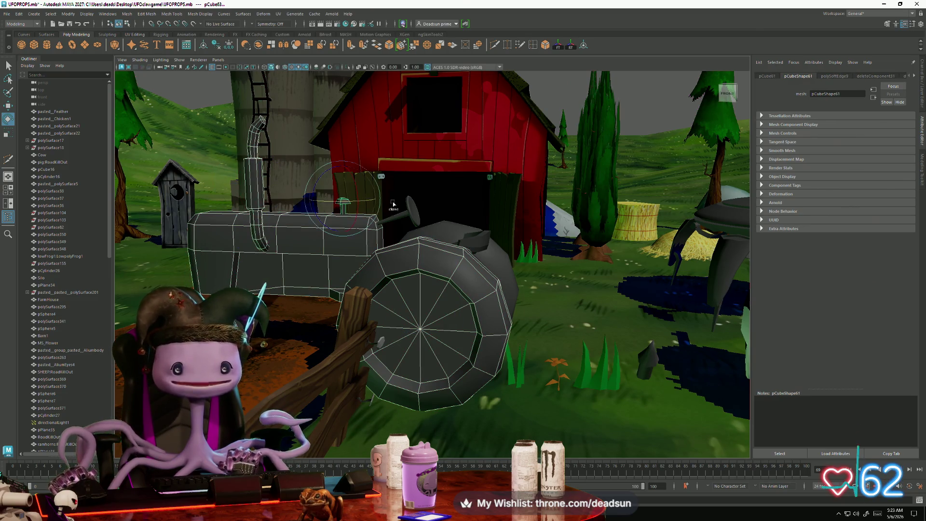
shift+click(415, 212)
shift+click(497, 250)
click(505, 263)
mouse_move(505, 263)
alt+mouse_down()
mouse_move(482, 241)
mouse_move(453, 260)
alt+mouse_up()
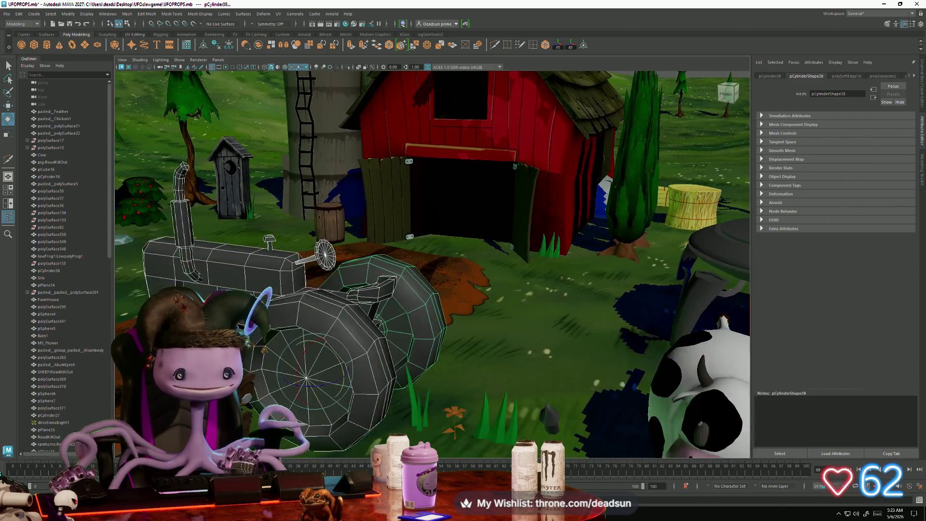
scroll(286, 313, up, 10)
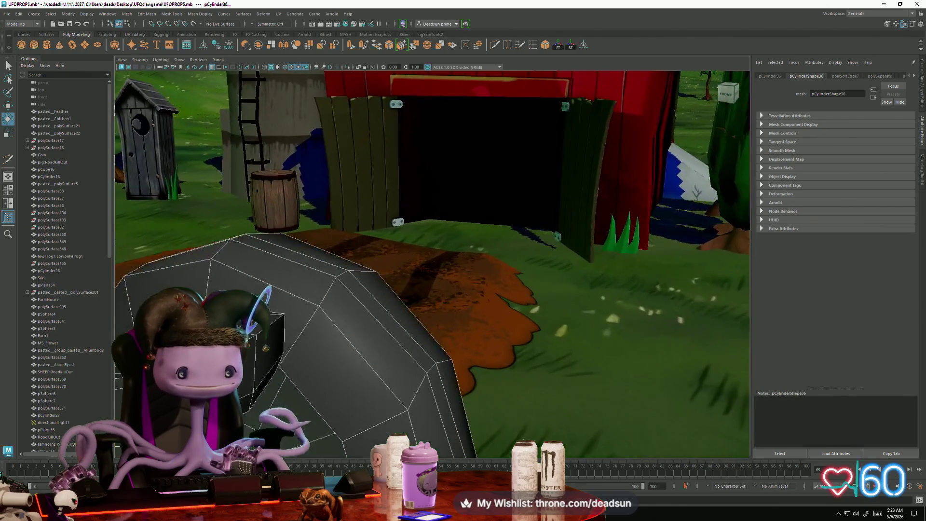
click(251, 286)
key(f)
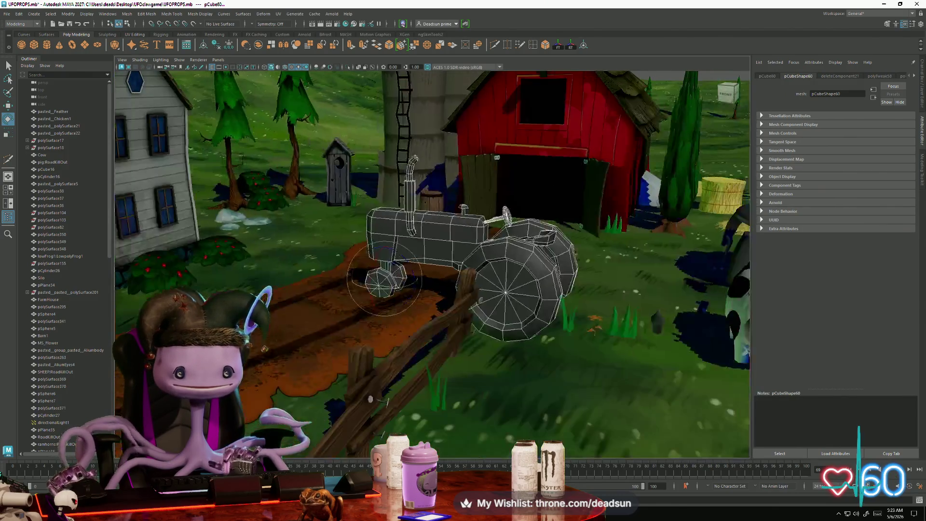
mouse_move(251, 285)
alt+mouse_down()
mouse_move(407, 334)
mouse_move(398, 376)
mouse_move(457, 396)
mouse_move(308, 417)
mouse_move(361, 361)
mouse_move(379, 364)
alt+mouse_up()
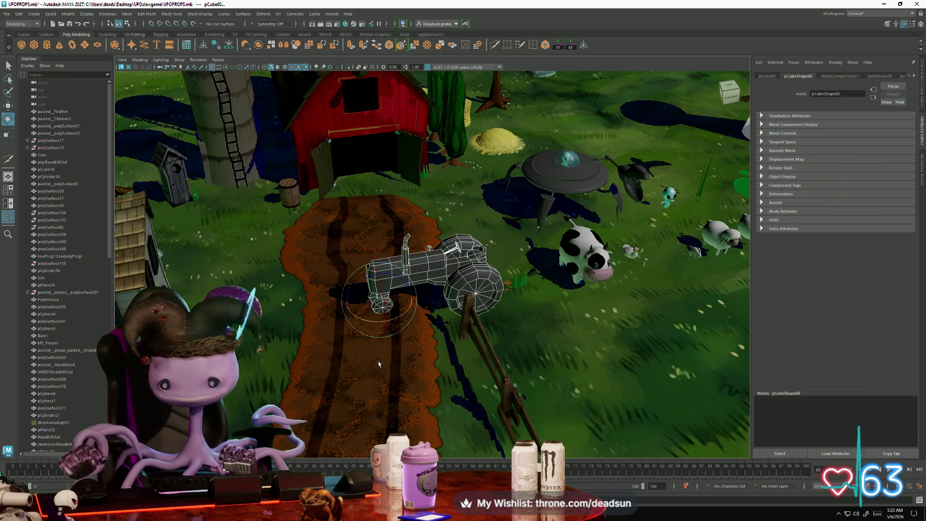
mouse_move(383, 350)
alt+mouse_down()
mouse_move(536, 316)
mouse_move(526, 350)
mouse_move(534, 326)
mouse_move(506, 316)
mouse_move(510, 344)
mouse_move(395, 356)
mouse_move(355, 335)
mouse_move(282, 207)
alt+mouse_up()
scroll(500, 328, up, 5)
Combine the selected tractor parts into one mesh with Mesh > Combine
click(123, 14)
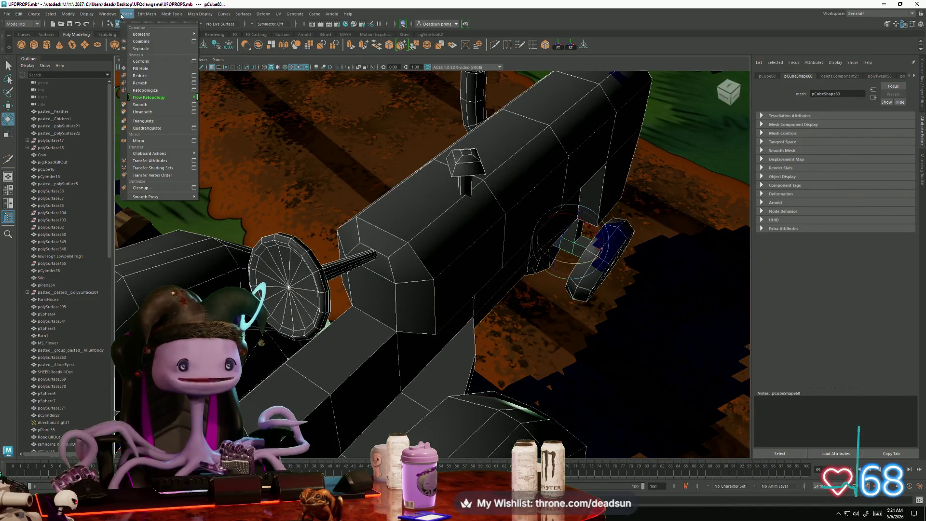
click(144, 42)
alt+drag(214, 238, 276, 259)
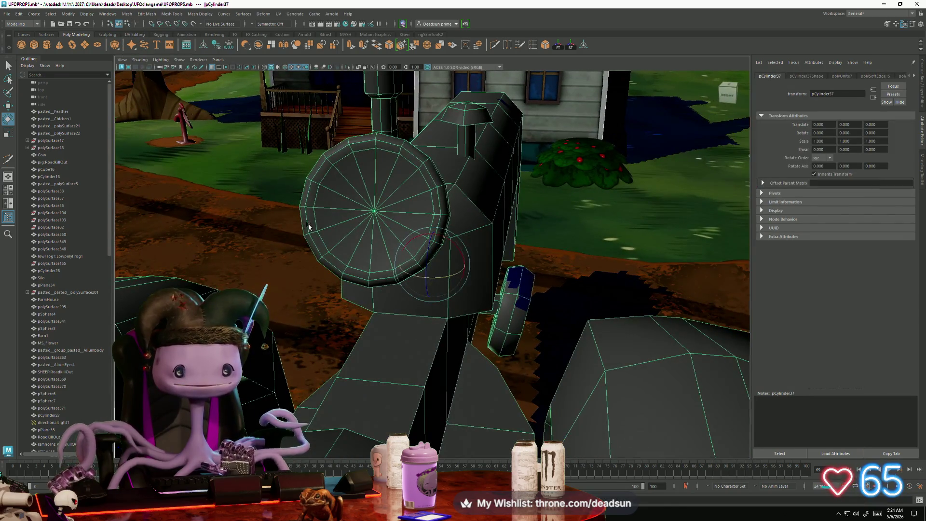
mouse_move(312, 223)
alt+mouse_down()
mouse_move(367, 260)
mouse_move(287, 266)
alt+mouse_up()
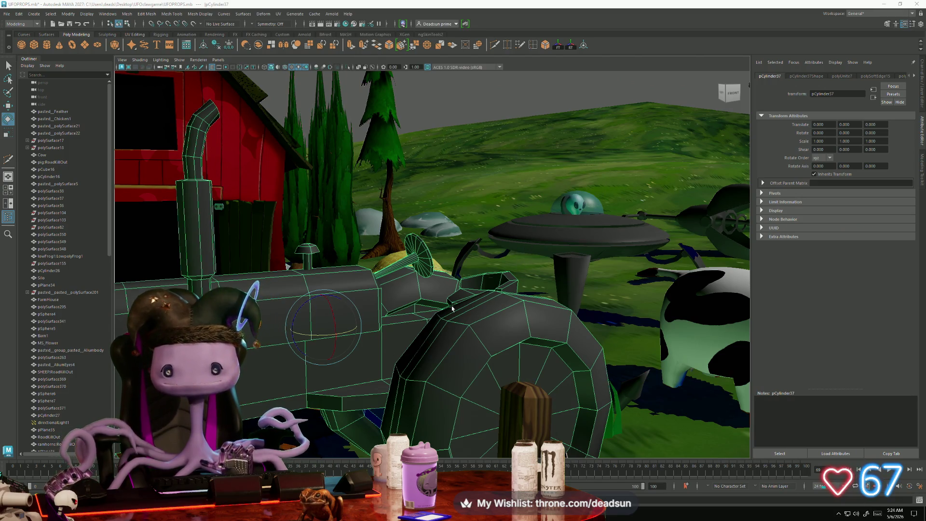
mouse_move(360, 413)
mouse_down()
mouse_move(500, 83)
mouse_move(581, 27)
mouse_up()
key(alt+Tab)
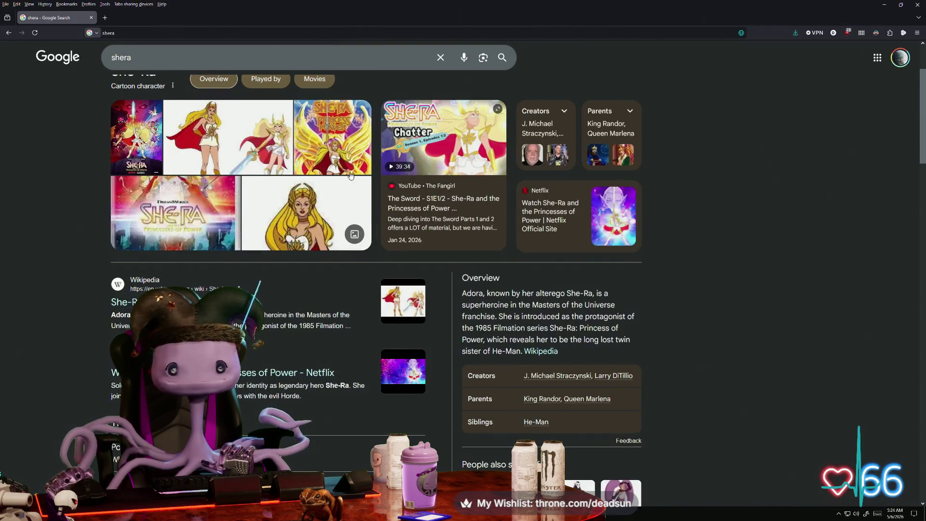
scroll(350, 159, up, 1)
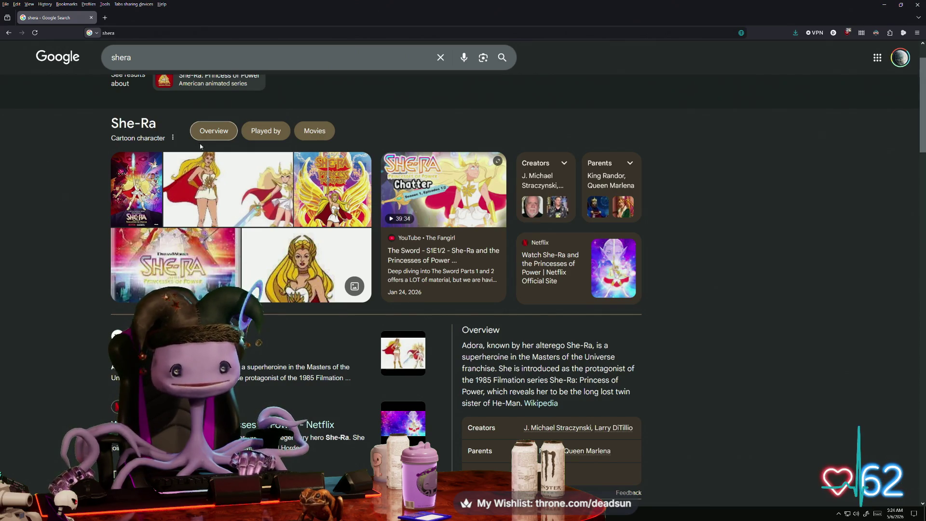
click(920, 6)
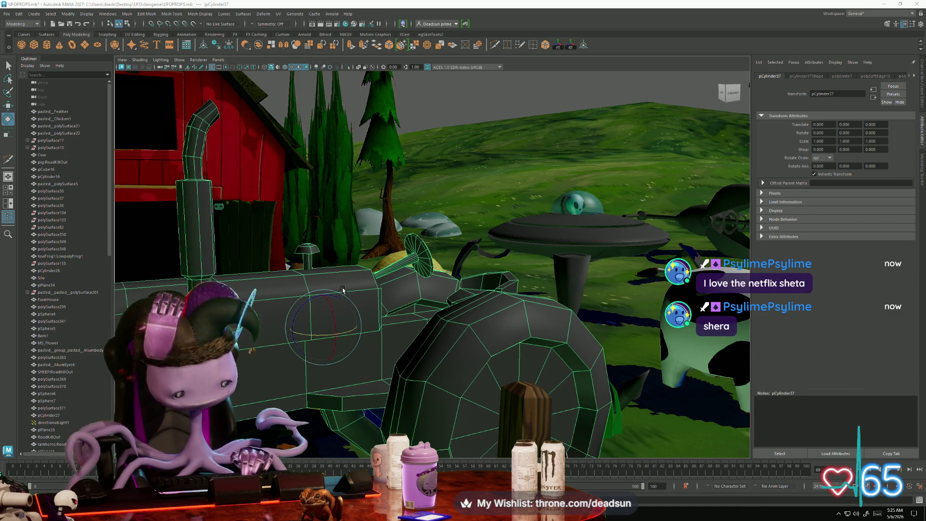
Return to object mode, select the combined tractor and scale it to Z 1.156
alt+drag(370, 292, 381, 248)
right_drag(381, 249, 398, 237)
mouse_move(399, 237)
alt+mouse_down()
mouse_move(434, 178)
mouse_move(388, 285)
mouse_move(336, 277)
mouse_move(410, 377)
mouse_move(403, 311)
mouse_move(483, 345)
mouse_move(441, 332)
mouse_move(447, 324)
alt+mouse_up()
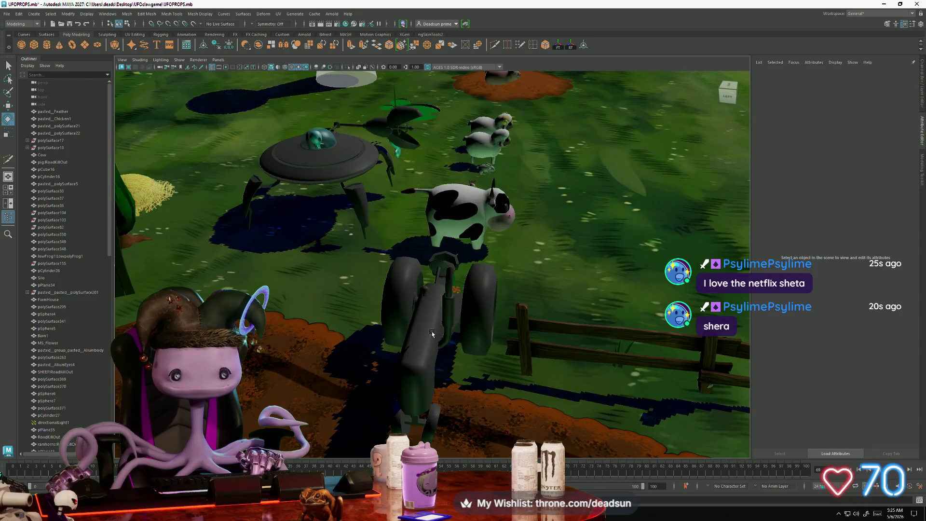
click(441, 332)
key(r)
key([)
key([)
key([)
key([)
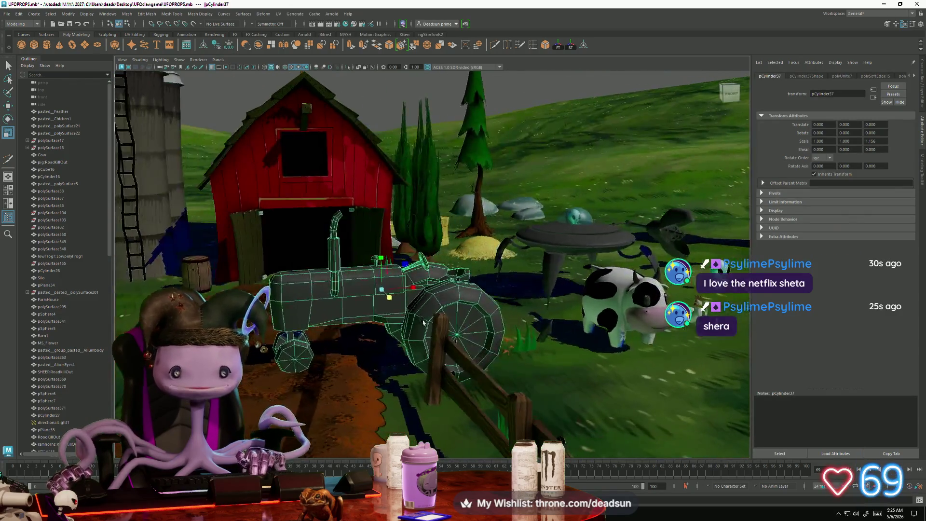
click(500, 258)
key(])
key(])
key(])
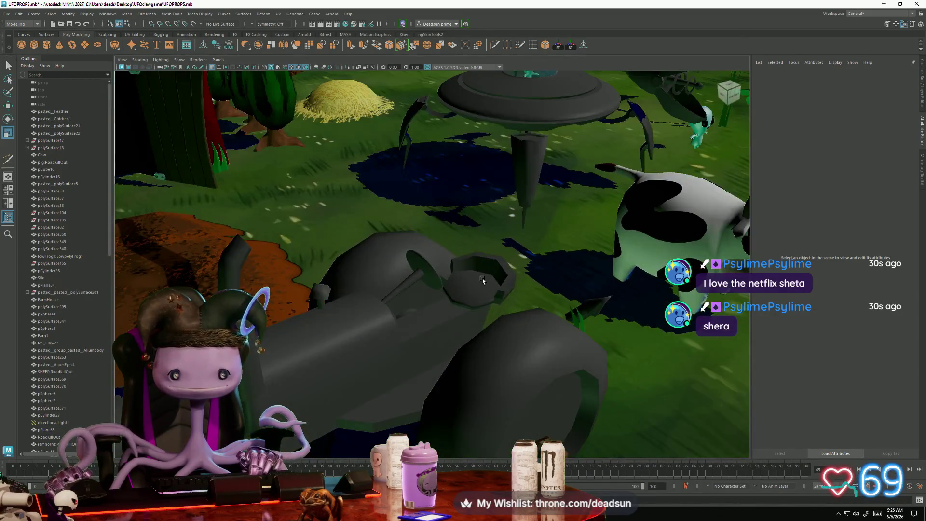
Select a face on the tractor seat and bring up the Edit Mesh menu
click(483, 281)
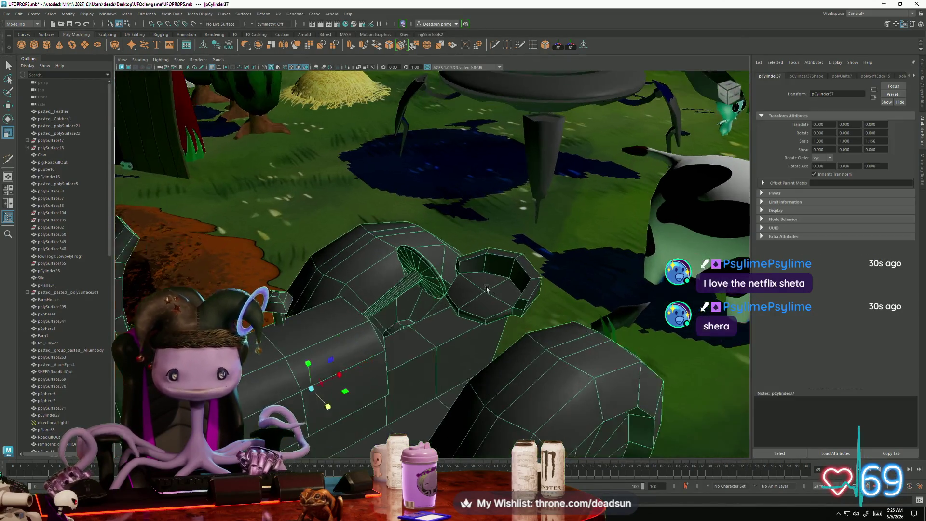
scroll(483, 281, up, 8)
alt+drag(434, 319, 413, 319)
right_drag(414, 319, 413, 338)
click(413, 319)
key([)
click(153, 15)
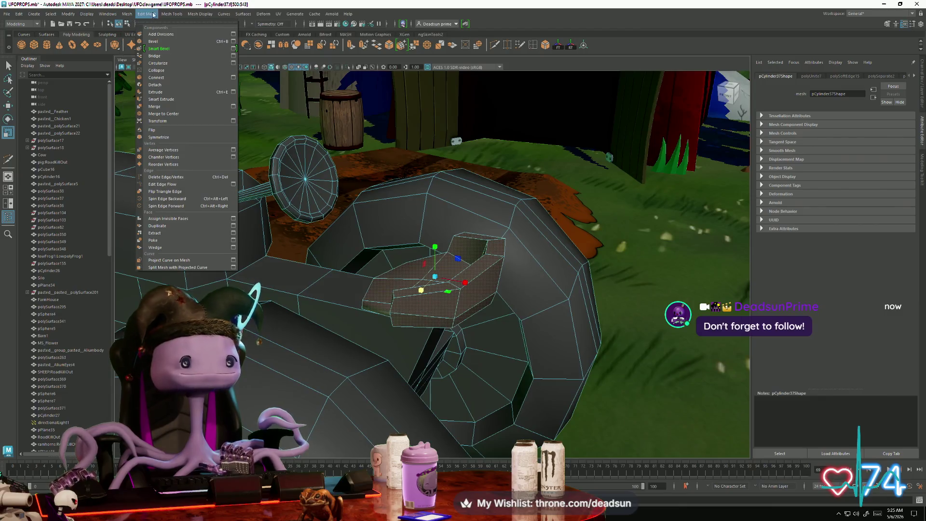
mouse_move(168, 15)
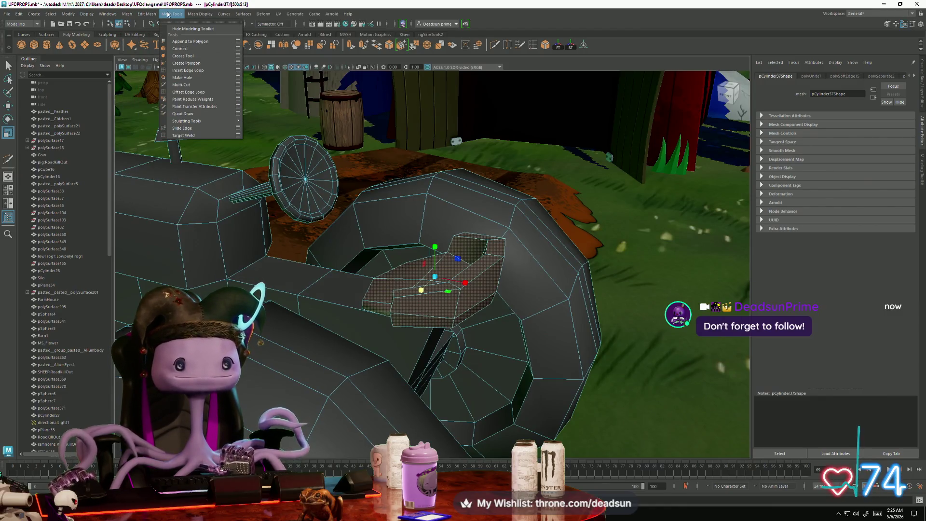
mouse_move(137, 16)
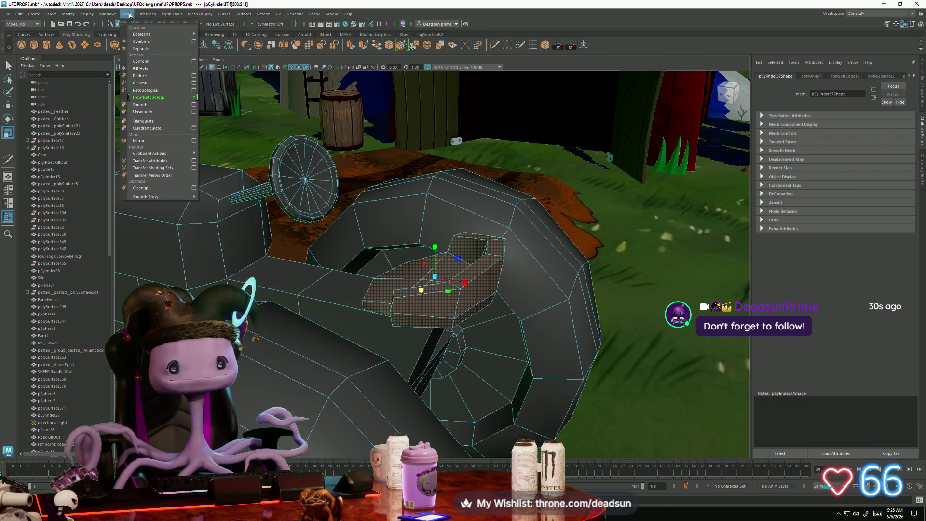
click(147, 104)
alt+drag(344, 309, 361, 293)
right_drag(361, 292, 388, 284)
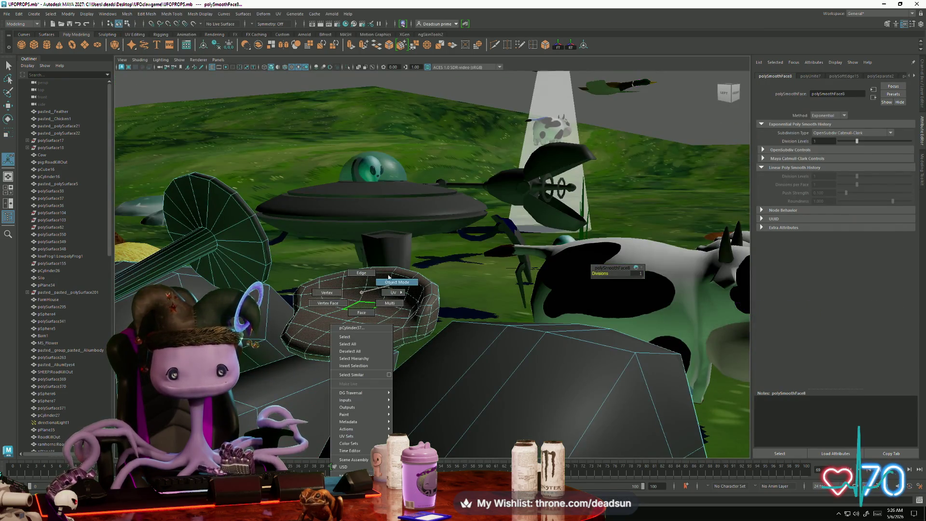
mouse_move(388, 284)
alt+mouse_down()
mouse_move(396, 293)
mouse_move(279, 297)
mouse_move(329, 311)
mouse_move(333, 333)
mouse_move(312, 339)
alt+mouse_up()
click(396, 293)
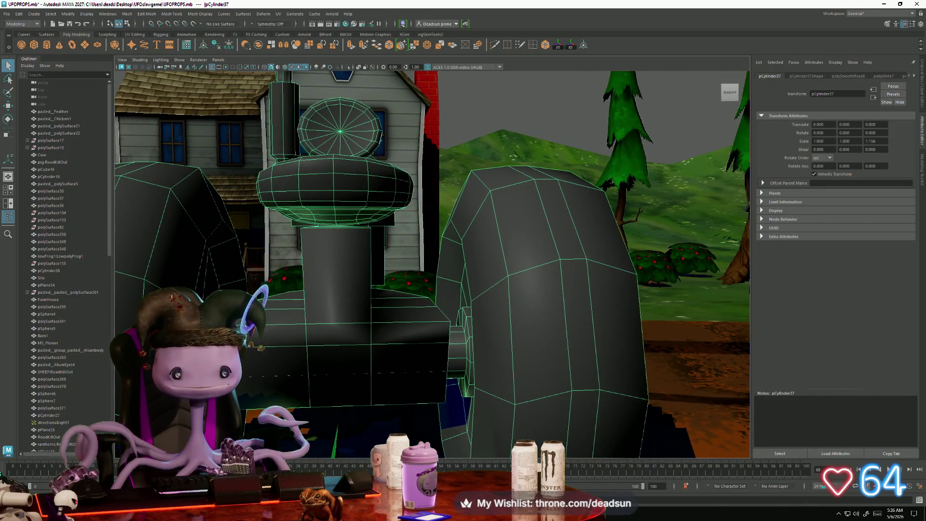
right_drag(210, 293, 284, 355)
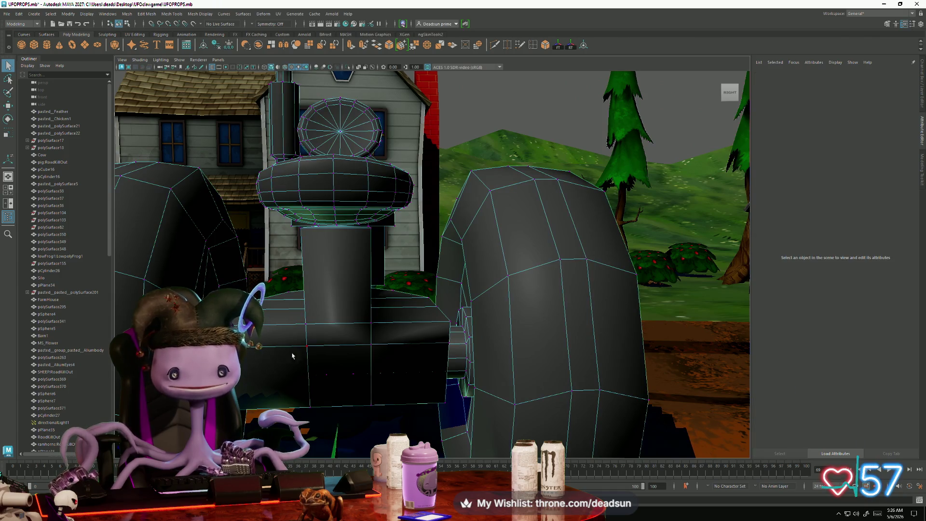
drag(348, 397, 360, 347)
mouse_move(360, 347)
alt+mouse_down()
mouse_move(396, 327)
mouse_move(458, 326)
mouse_move(495, 302)
mouse_move(409, 247)
alt+mouse_up()
scroll(396, 327, down, 5)
scroll(413, 347, up, 3)
scroll(415, 346, down, 3)
scroll(429, 340, up, 2)
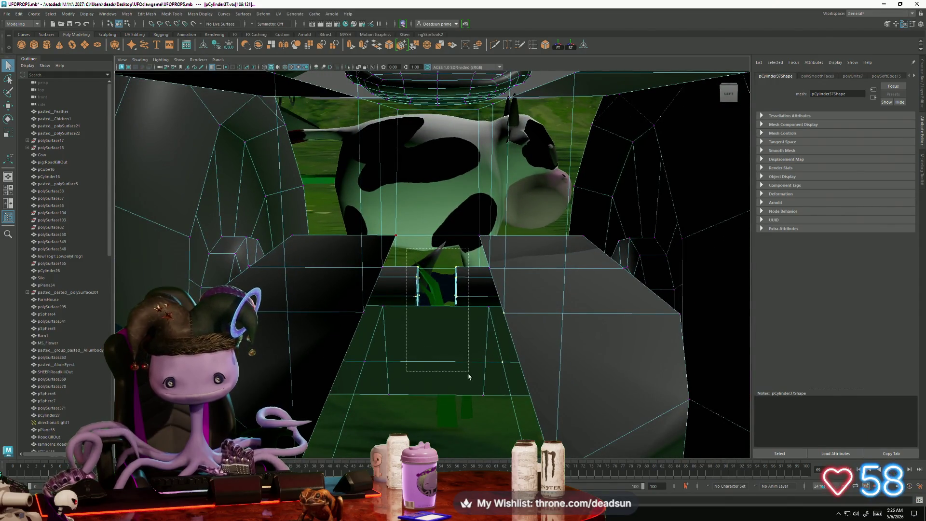
alt+drag(467, 395, 357, 273)
key(r)
key(y)
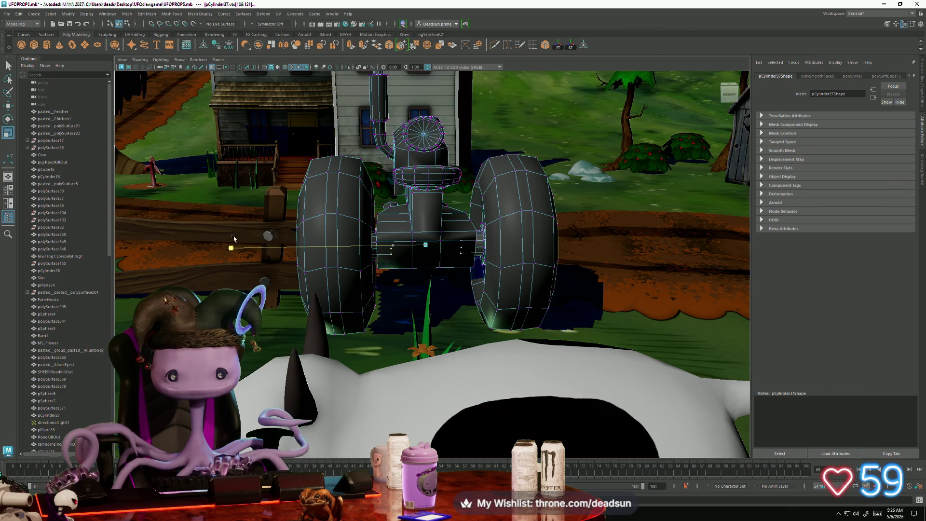
drag(191, 236, 167, 235)
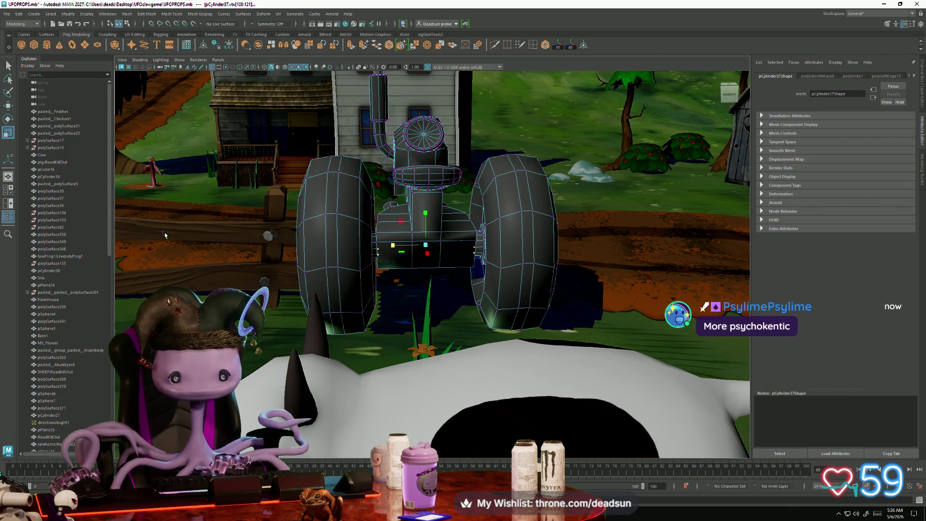
key(f)
mouse_move(258, 271)
alt+mouse_down()
mouse_move(161, 265)
mouse_move(306, 303)
mouse_move(471, 332)
mouse_move(415, 302)
mouse_move(395, 309)
mouse_move(289, 294)
mouse_move(412, 250)
mouse_move(337, 275)
mouse_move(369, 266)
mouse_move(359, 260)
alt+mouse_up()
mouse_move(419, 271)
alt+mouse_down()
mouse_move(375, 289)
mouse_move(530, 310)
mouse_move(271, 289)
mouse_move(334, 271)
alt+mouse_up()
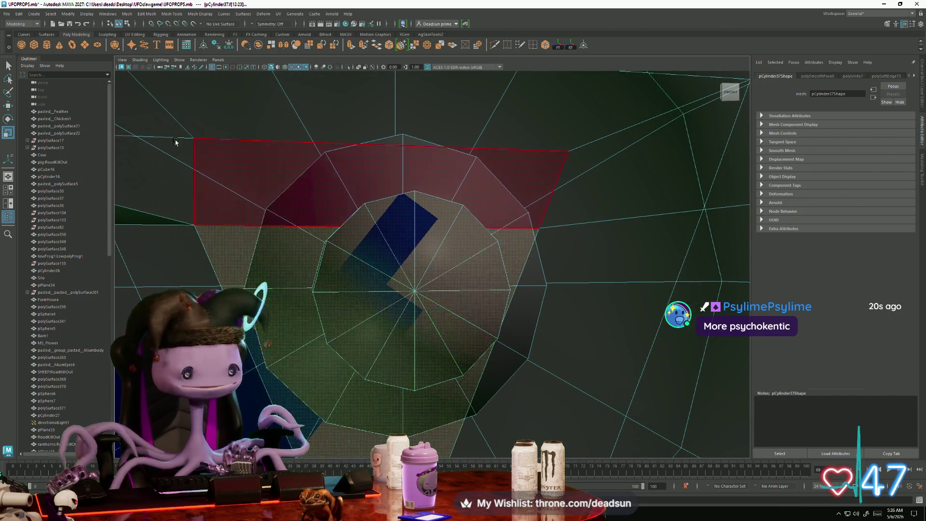
key(f)
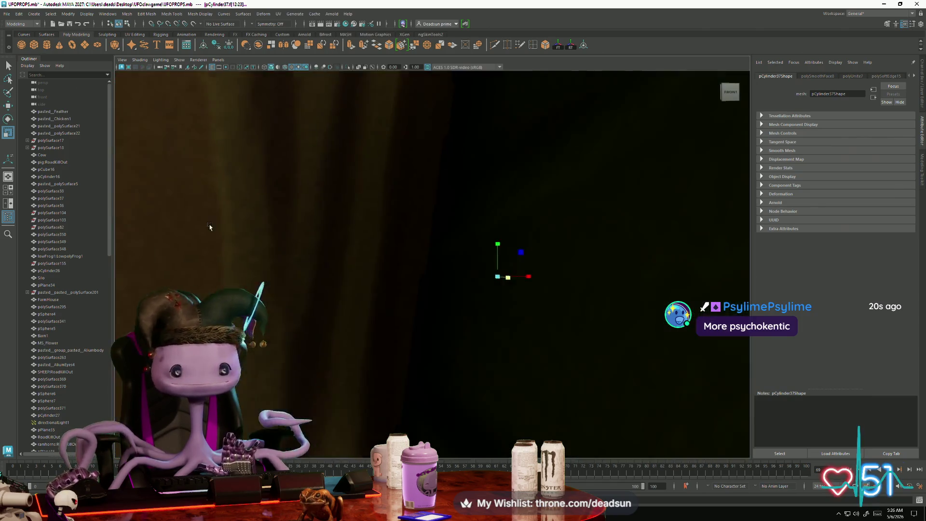
mouse_move(284, 256)
alt+mouse_down()
mouse_move(482, 302)
mouse_move(209, 248)
mouse_move(281, 259)
alt+mouse_up()
mouse_move(385, 228)
alt+mouse_down()
mouse_move(317, 269)
mouse_move(437, 309)
alt+mouse_up()
drag(534, 317, 533, 318)
mouse_move(533, 318)
alt+mouse_down()
mouse_move(490, 324)
mouse_move(604, 320)
alt+mouse_up()
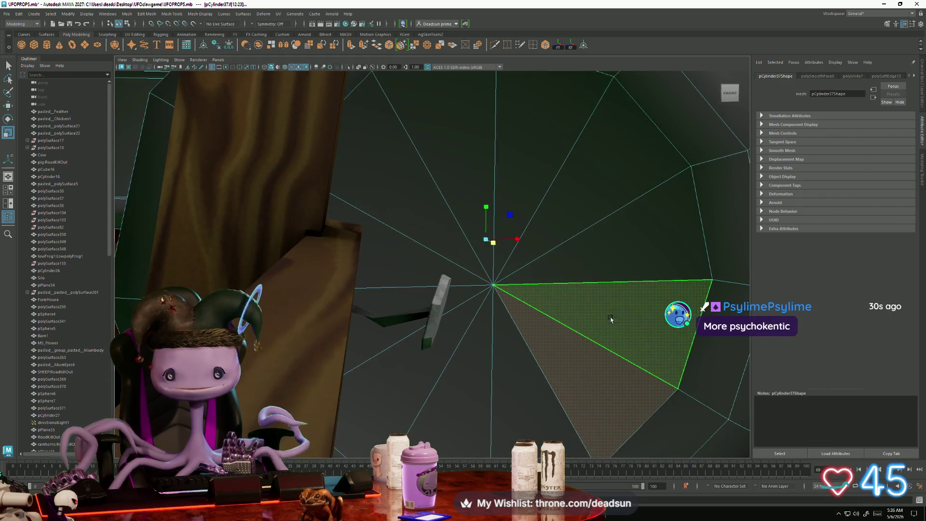
alt+drag(612, 366, 286, 296)
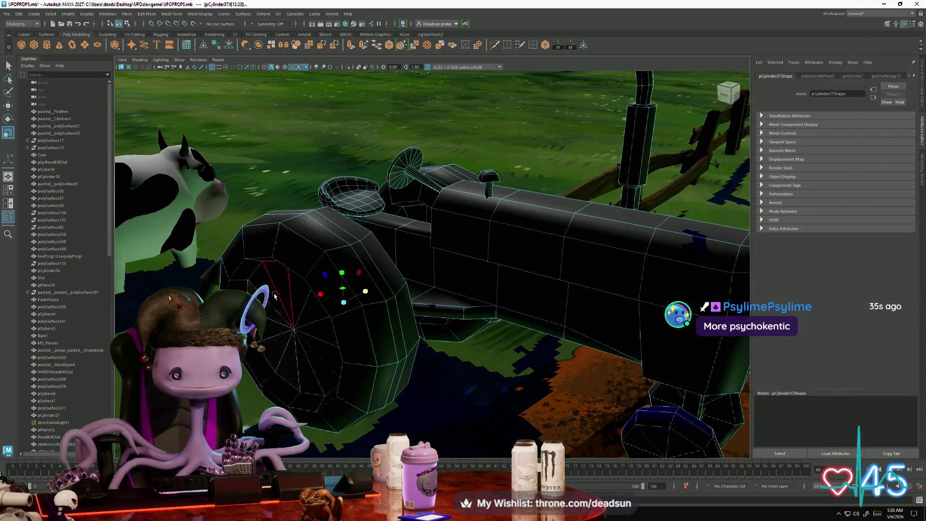
mouse_move(297, 363)
alt+mouse_down()
mouse_move(333, 376)
mouse_move(283, 352)
alt+mouse_up()
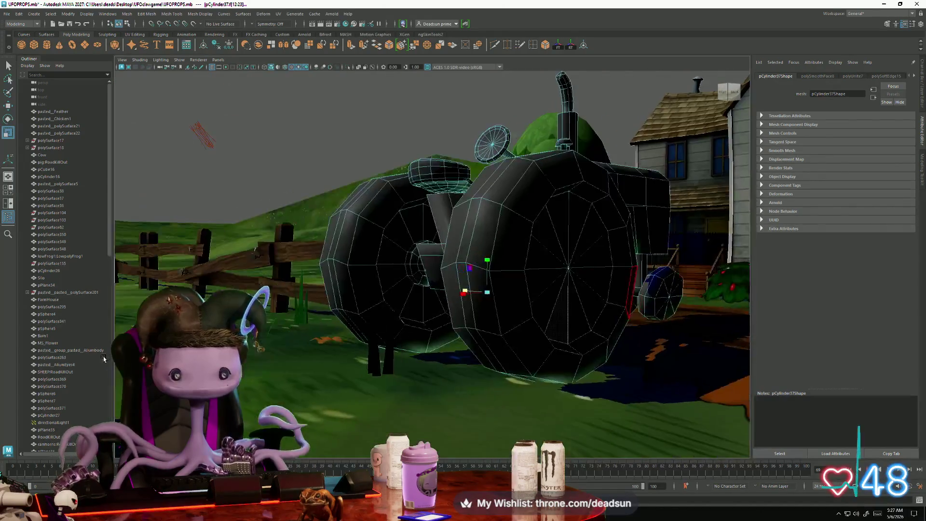
alt+drag(145, 365, 257, 369)
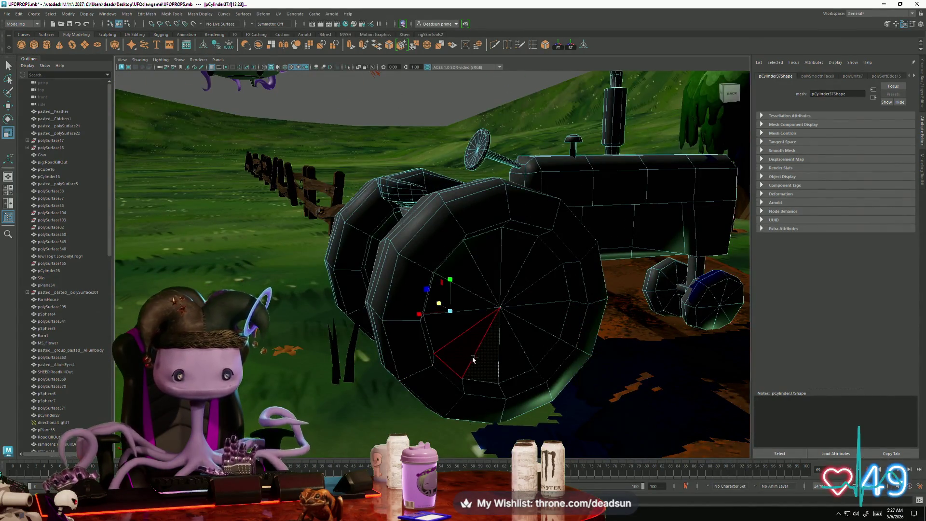
mouse_move(430, 377)
alt+mouse_down()
mouse_move(367, 374)
mouse_move(449, 381)
mouse_move(396, 386)
mouse_move(403, 390)
alt+mouse_up()
key(F10)
Return to object mode, reselect the tractor and switch to edge selection with F10
alt+drag(275, 342, 482, 272)
right_drag(483, 271, 510, 260)
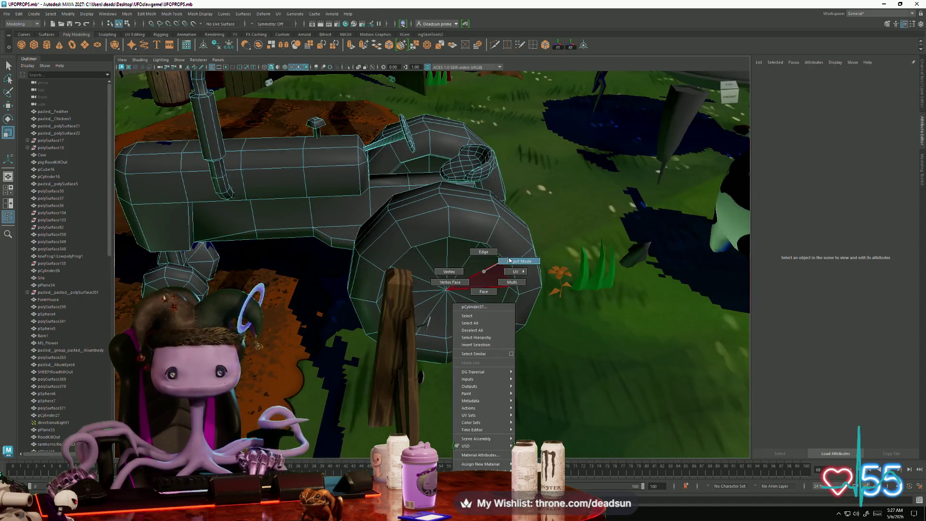
scroll(510, 260, down, 5)
mouse_move(482, 251)
alt+mouse_down()
mouse_move(381, 198)
mouse_move(408, 292)
mouse_move(347, 259)
mouse_move(362, 300)
mouse_move(582, 213)
alt+mouse_up()
click(381, 198)
scroll(407, 293, up, 5)
click(349, 253)
key(F10)
Select edges along the tractor body and hood while orbiting around the tractor
click(573, 185)
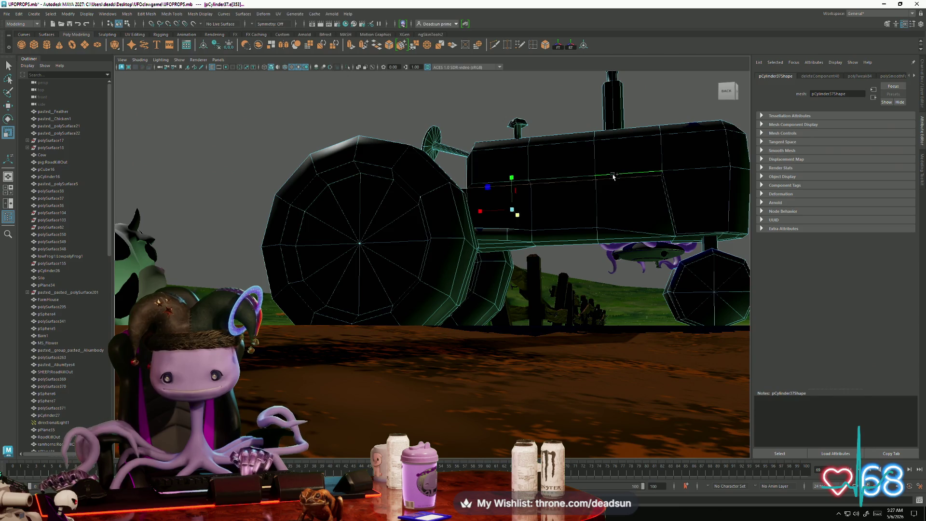
mouse_move(651, 229)
alt+mouse_down()
mouse_move(322, 233)
mouse_move(308, 249)
mouse_move(405, 300)
mouse_move(354, 279)
alt+mouse_up()
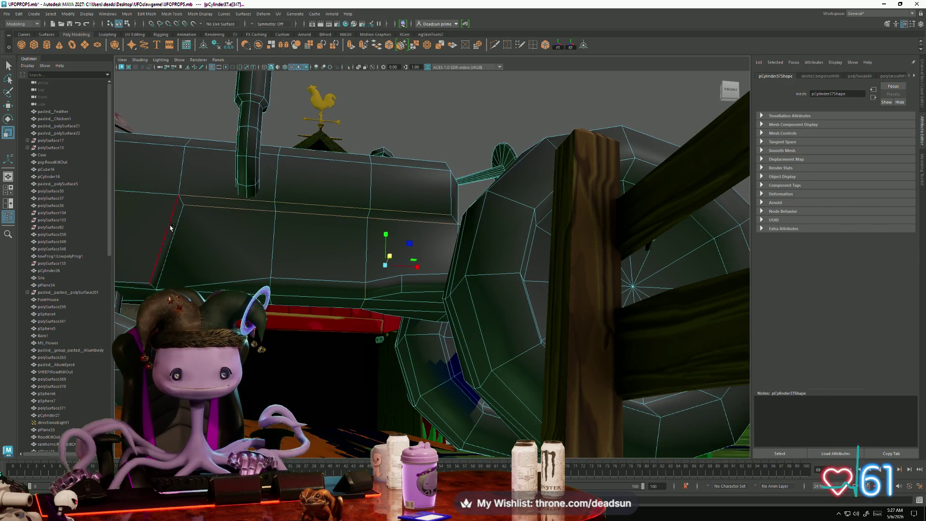
mouse_move(179, 234)
alt+mouse_down()
mouse_move(238, 279)
mouse_move(300, 281)
alt+mouse_up()
scroll(218, 273, down, 3)
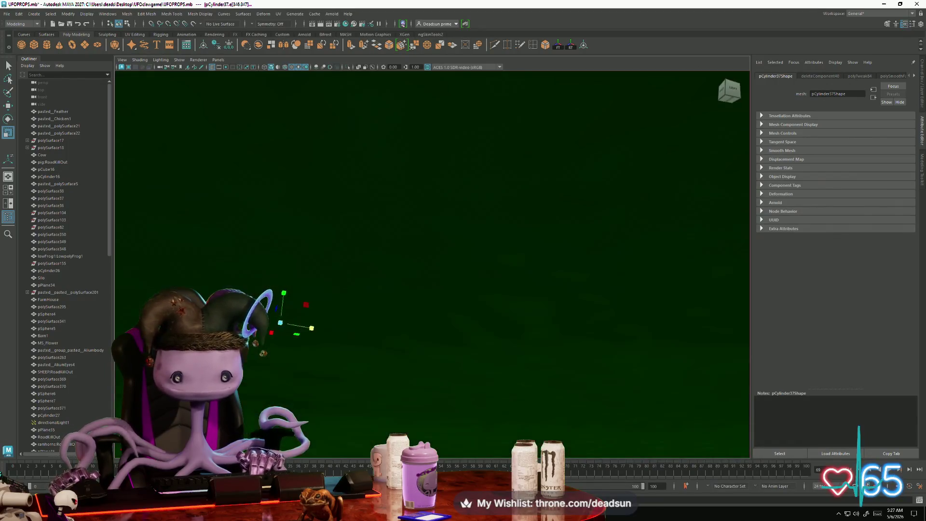
alt+drag(273, 334, 305, 419)
alt+drag(338, 367, 419, 293)
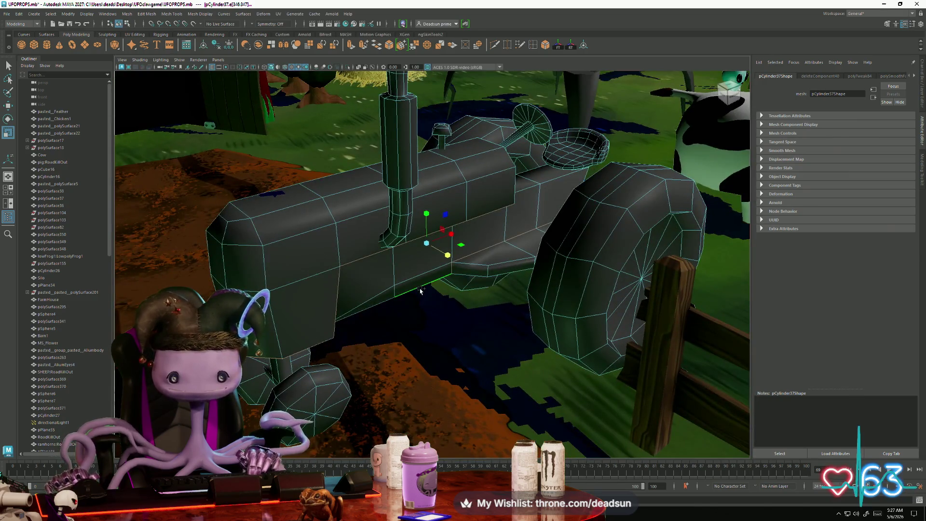
mouse_move(463, 273)
alt+mouse_down()
mouse_move(389, 337)
mouse_move(284, 380)
alt+mouse_up()
click(288, 358)
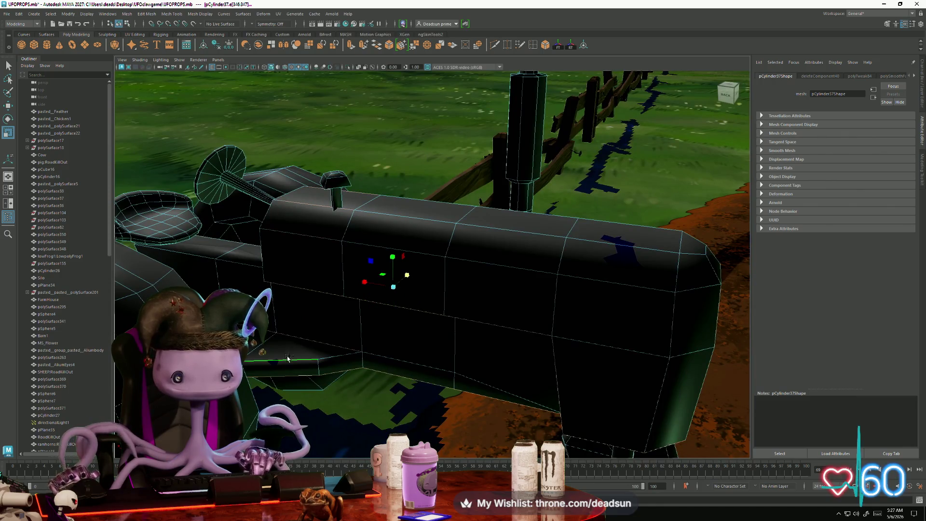
mouse_move(345, 360)
alt+mouse_down()
mouse_move(452, 271)
mouse_move(410, 306)
mouse_move(307, 354)
mouse_move(386, 346)
alt+mouse_up()
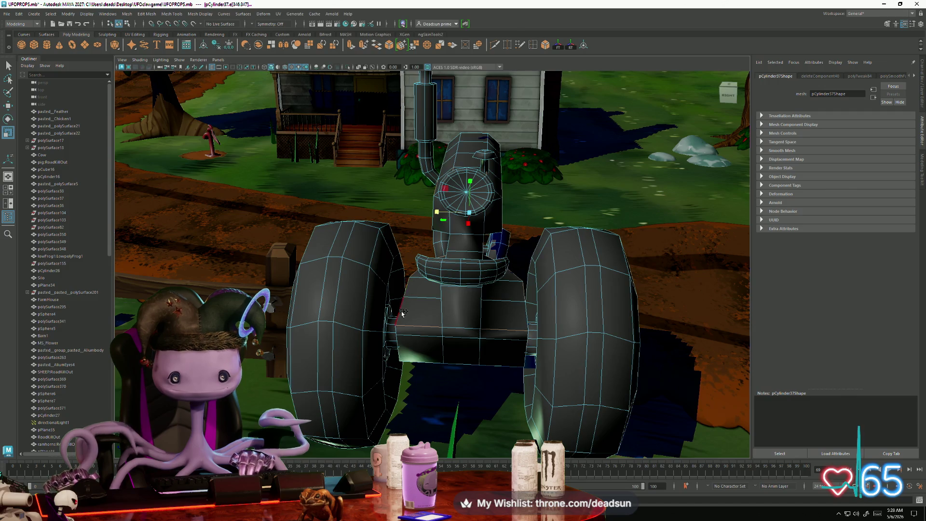
alt+drag(448, 366, 472, 383)
alt+drag(396, 322, 404, 308)
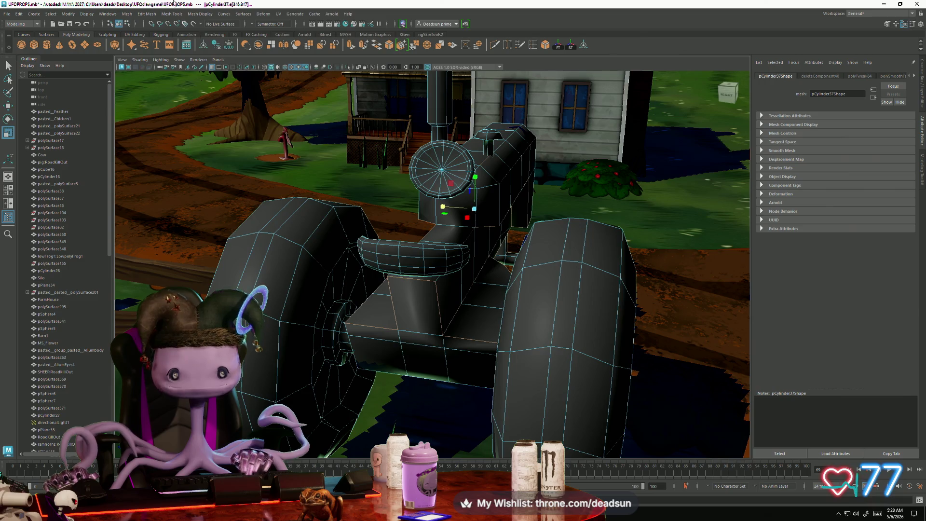
Apply Soften Edge to the selected hood edges so they shade smoothly
click(200, 14)
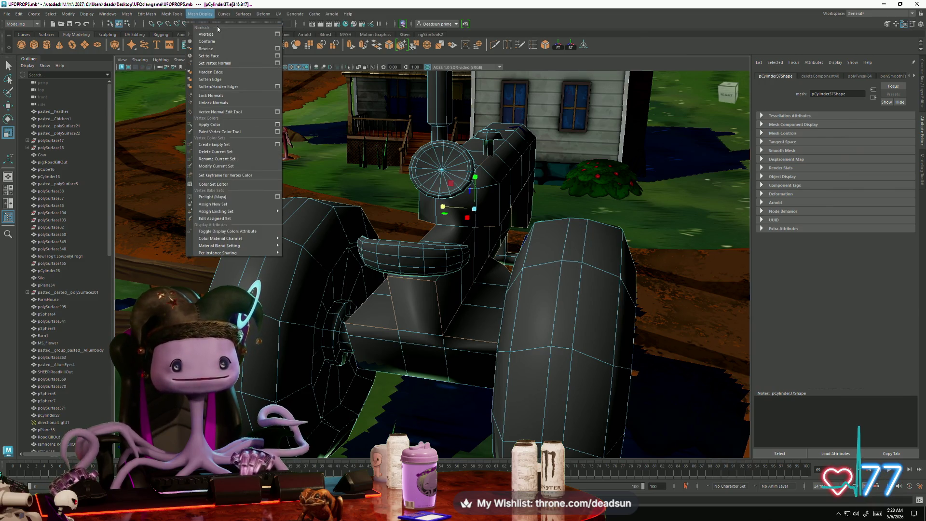
click(213, 72)
mouse_move(315, 131)
alt+mouse_down()
mouse_move(370, 173)
mouse_move(391, 106)
mouse_move(371, 104)
mouse_move(375, 91)
alt+mouse_up()
scroll(369, 173, up, 5)
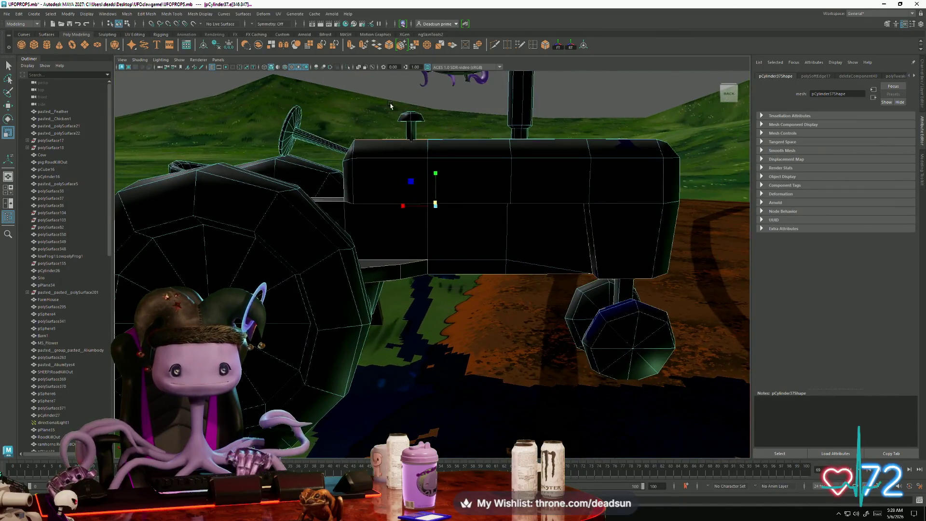
Reselect the edges along the top of the hood and browse the mesh tools
click(379, 167)
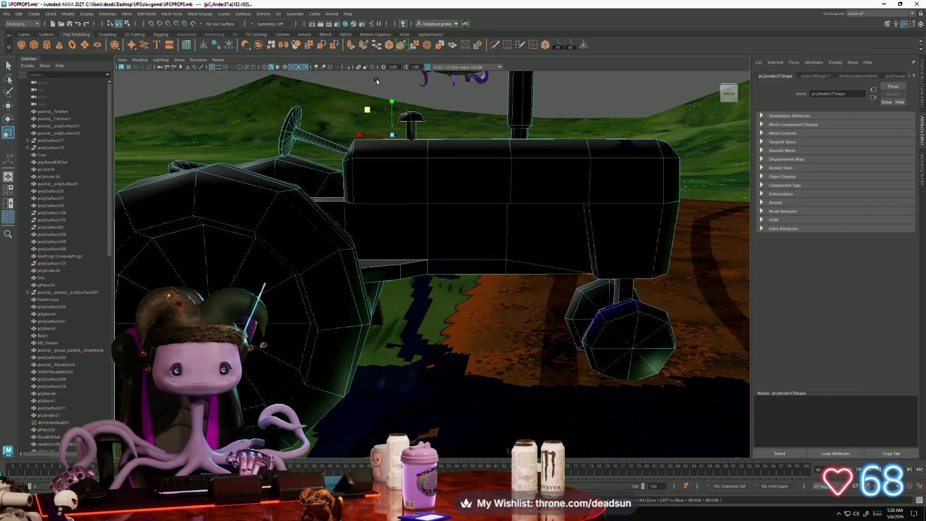
click(376, 85)
drag(385, 132, 393, 154)
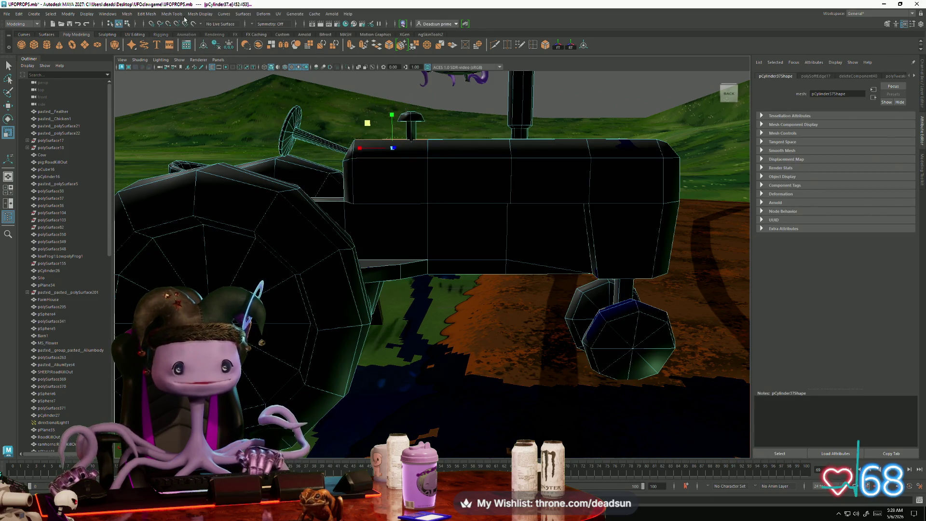
click(166, 14)
mouse_move(270, 145)
alt+mouse_down()
mouse_move(389, 195)
mouse_move(393, 186)
alt+mouse_up()
right_drag(393, 185, 420, 166)
Return to object selection, deselect the tractor and orbit to a low side view
mouse_move(420, 166)
alt+mouse_down()
mouse_move(270, 190)
mouse_move(375, 188)
mouse_move(377, 168)
alt+mouse_up()
click(409, 122)
alt+drag(410, 122, 414, 208)
mouse_move(414, 262)
alt+mouse_down()
mouse_move(467, 255)
mouse_move(283, 270)
mouse_move(445, 282)
alt+mouse_up()
scroll(438, 280, down, 10)
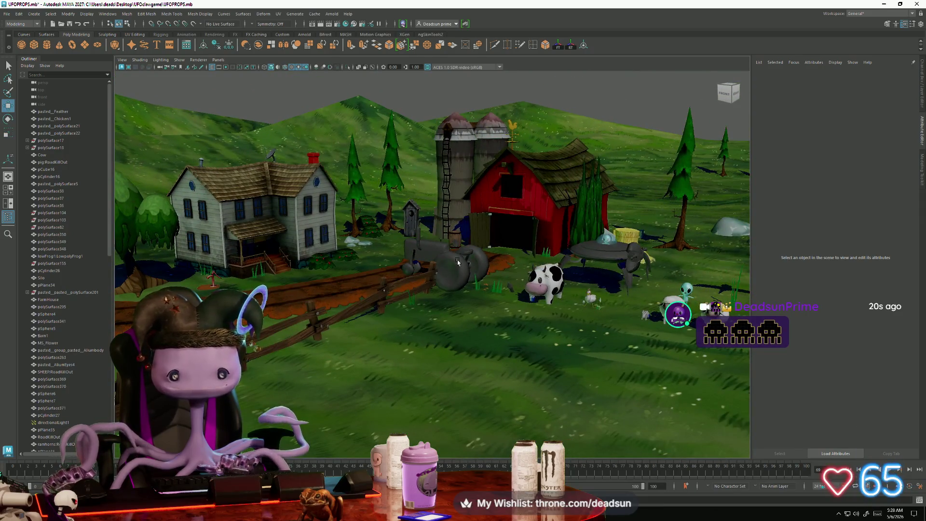
Shrink the tractor slightly and lower it toward the ground
click(441, 257)
key(r)
drag(430, 259, 424, 260)
key(w)
mouse_move(440, 218)
mouse_down()
mouse_move(440, 229)
mouse_move(348, 306)
mouse_move(493, 250)
mouse_move(605, 295)
mouse_move(626, 261)
mouse_move(613, 274)
mouse_up()
Rotate the tractor about 32° around Y and sink it a little lower
key(e)
mouse_move(550, 300)
alt+mouse_down()
mouse_move(554, 278)
mouse_move(538, 284)
alt+mouse_up()
key(w)
drag(640, 233, 639, 235)
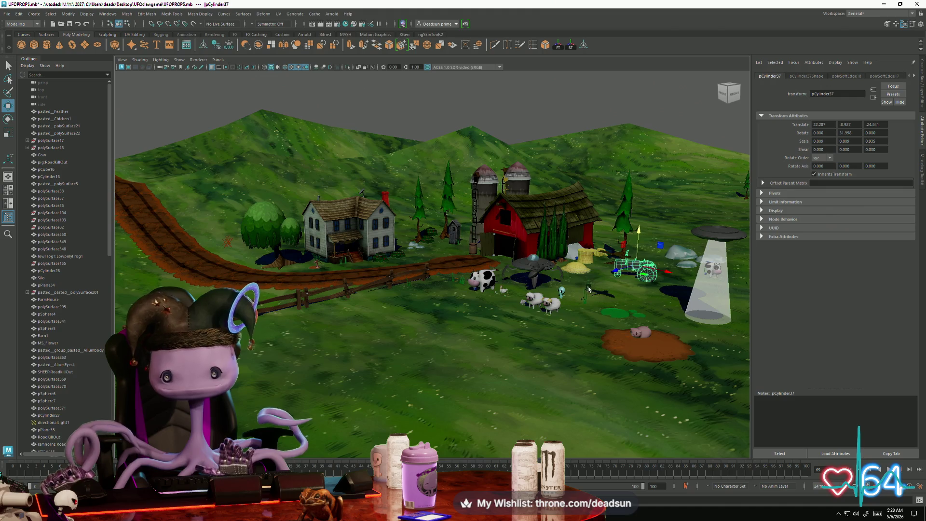
Inspect the dirt path by selecting the path plane and two of its vertices
alt+drag(525, 296, 533, 317)
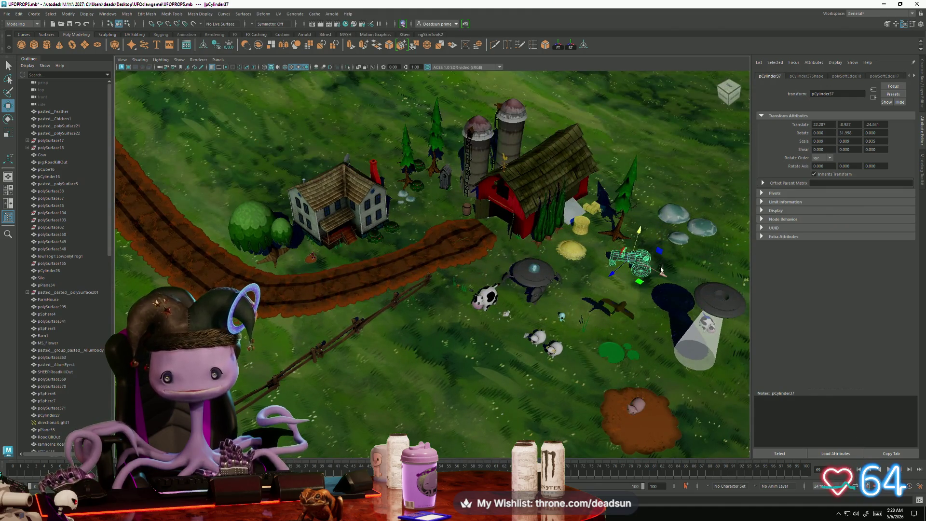
mouse_move(617, 275)
alt+mouse_down()
mouse_move(530, 267)
mouse_move(422, 308)
mouse_move(458, 219)
mouse_move(459, 181)
alt+mouse_up()
scroll(521, 267, up, 5)
scroll(521, 266, down, 5)
scroll(422, 309, up, 5)
scroll(422, 308, down, 4)
click(458, 218)
scroll(458, 219, up, 4)
click(458, 181)
shift+click(511, 152)
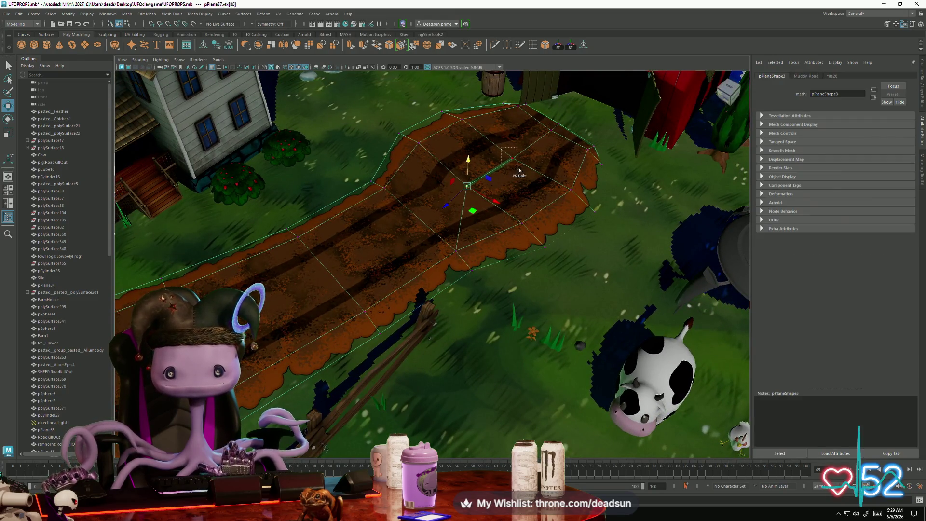
scroll(493, 144, down, 4)
mouse_move(493, 144)
alt+mouse_down()
mouse_move(530, 193)
mouse_move(558, 206)
mouse_move(399, 161)
mouse_move(265, 214)
alt+mouse_up()
Reselect and frame the tractor, then deselect it and review the farm scene
click(558, 206)
key(f)
mouse_move(304, 250)
alt+mouse_down()
mouse_move(318, 147)
mouse_move(339, 225)
alt+mouse_up()
click(325, 131)
mouse_move(339, 225)
alt+right_down()
mouse_move(401, 277)
mouse_move(392, 288)
alt+right_up()
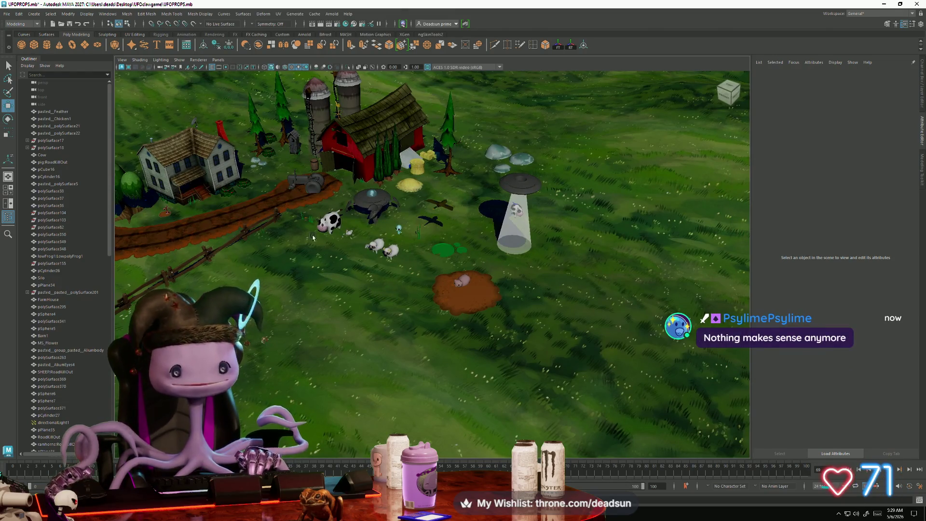
alt+drag(305, 257, 333, 260)
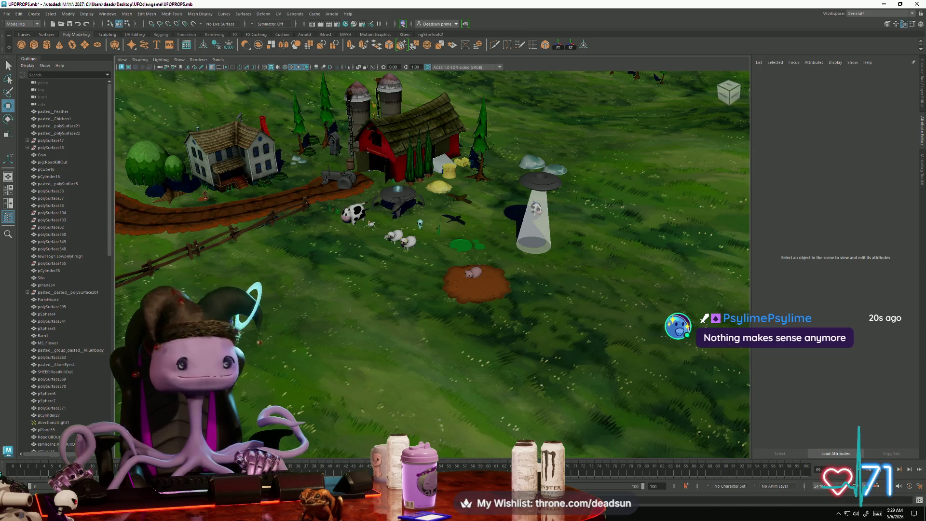
Frame the tractor and move in close on its wheel at eye level
scroll(414, 331, up, 5)
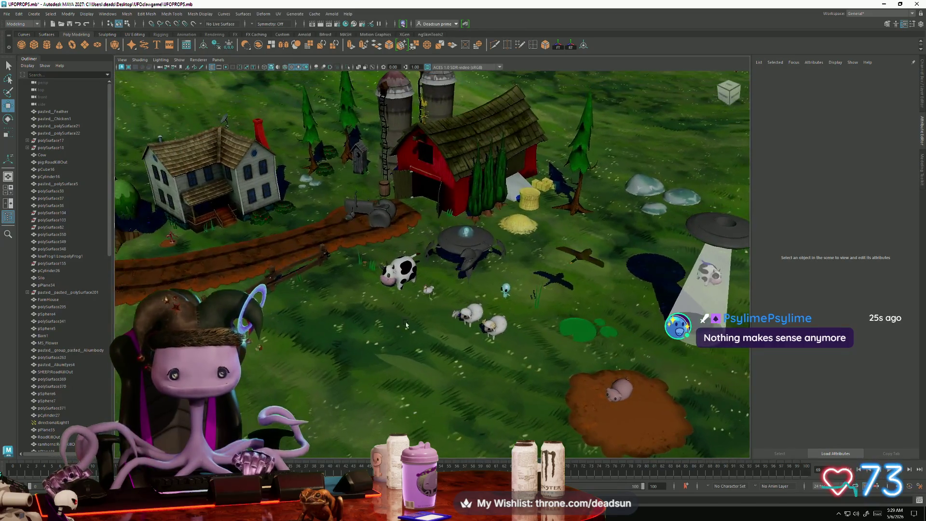
scroll(413, 332, up, 8)
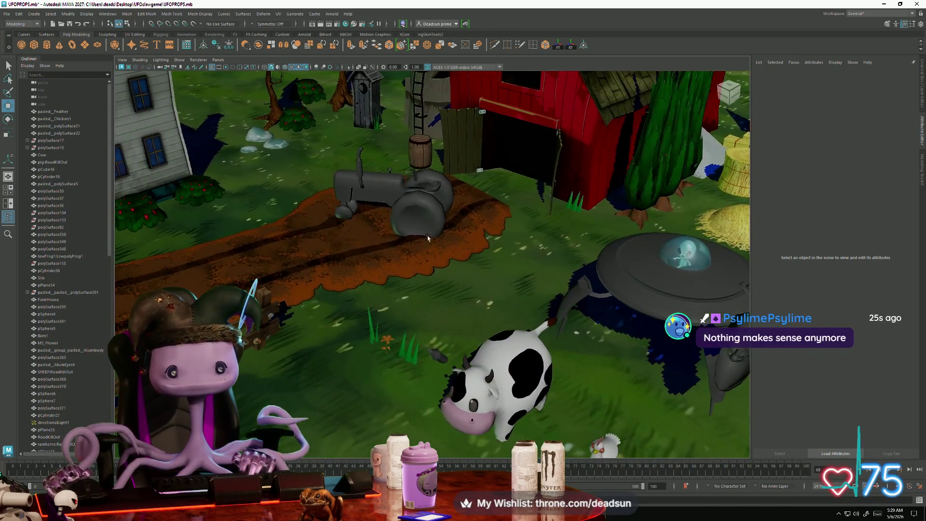
click(419, 223)
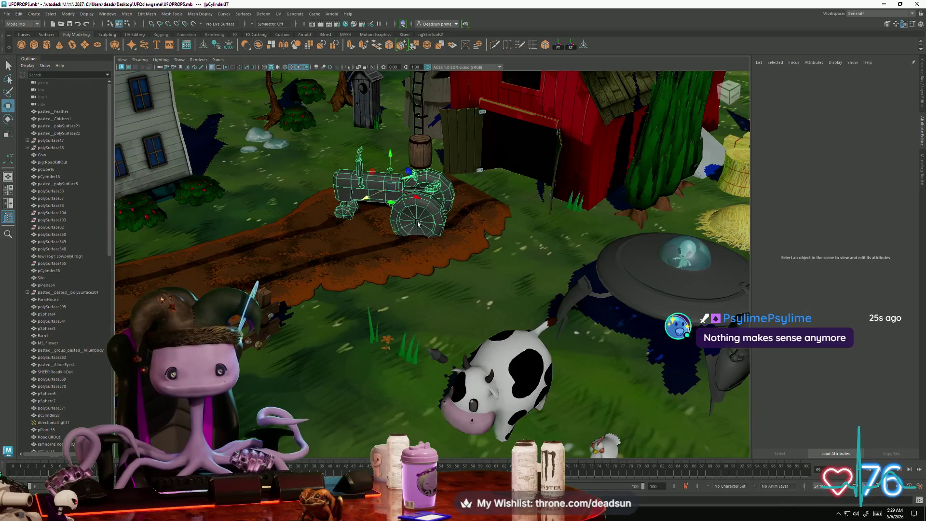
key(f)
alt+drag(408, 244, 361, 195)
click(365, 142)
alt+right_drag(365, 143, 473, 332)
Switch the wheel to edge mode and select wheel edges, including one running to the hub
click(472, 332)
right_drag(473, 289, 471, 270)
click(370, 254)
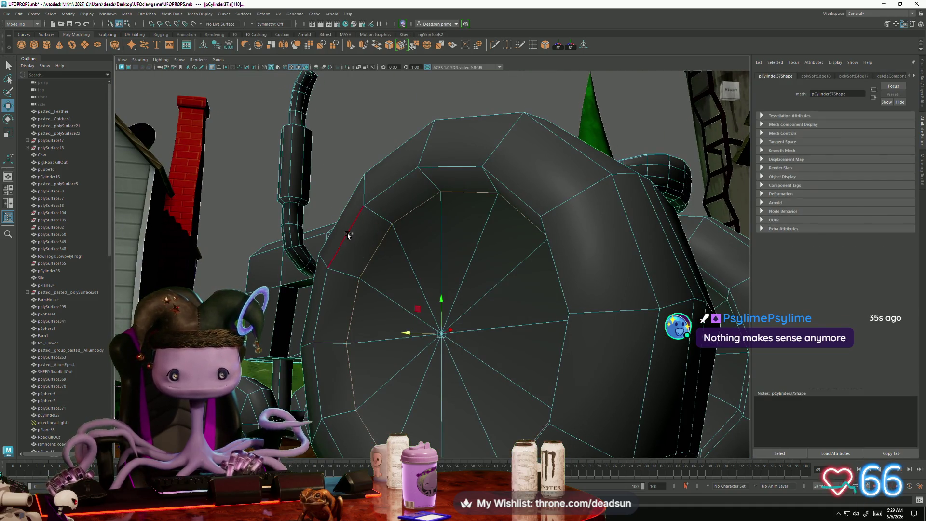
click(357, 235)
mouse_move(362, 233)
alt+mouse_down()
mouse_move(409, 259)
mouse_move(481, 234)
alt+mouse_up()
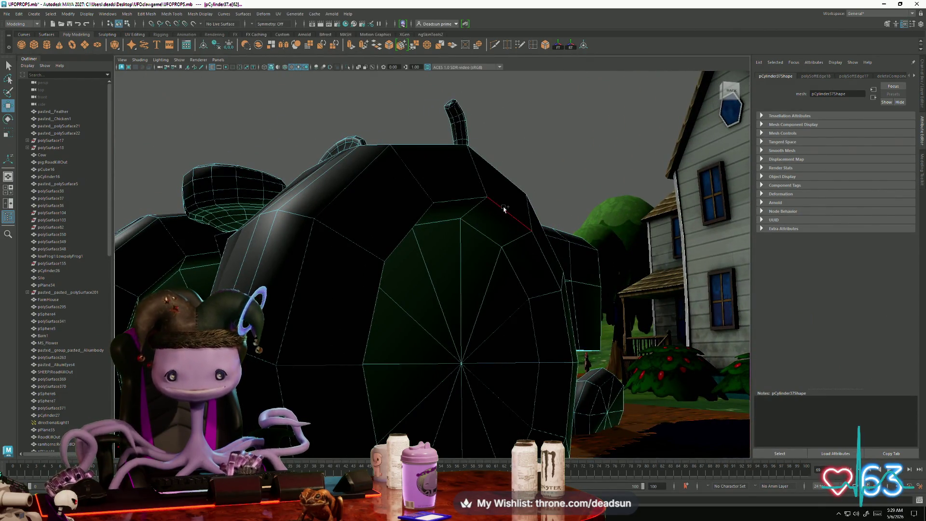
click(497, 252)
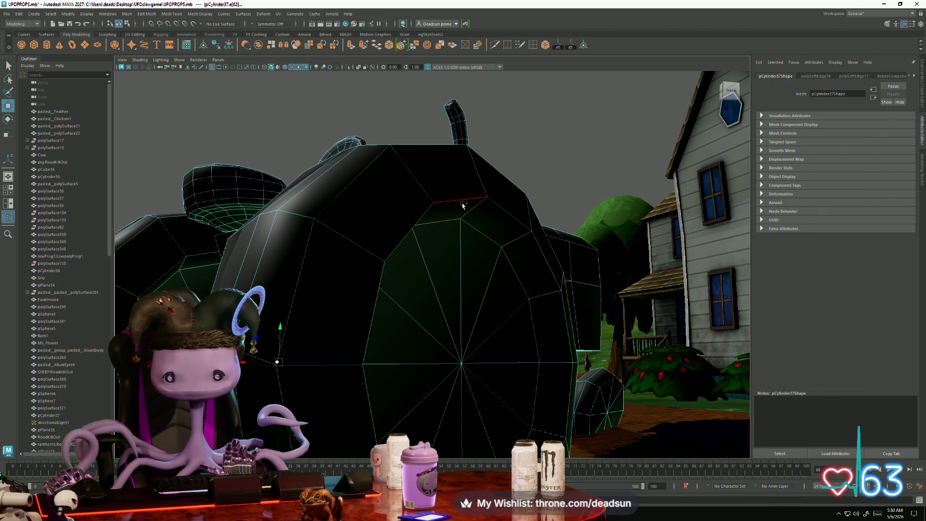
mouse_move(460, 203)
alt+mouse_down()
mouse_move(433, 302)
mouse_move(515, 323)
alt+mouse_up()
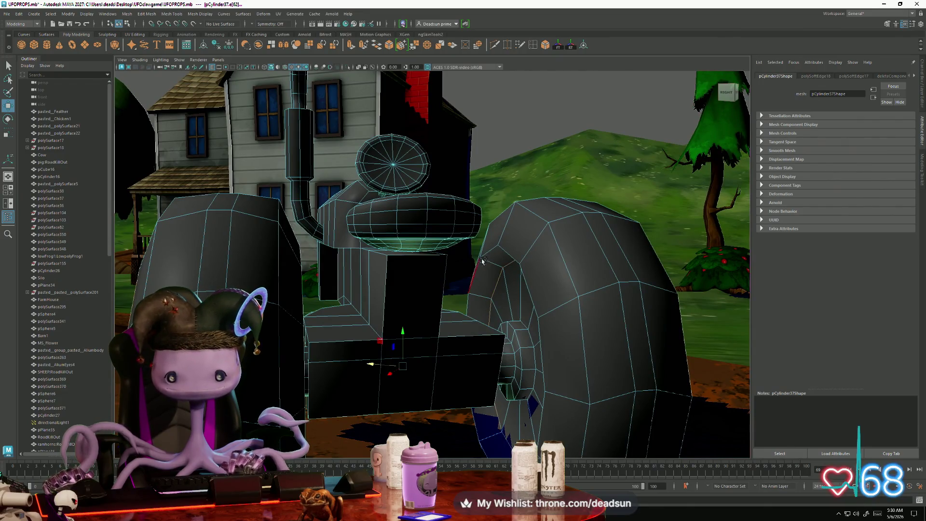
mouse_move(462, 314)
alt+mouse_down()
mouse_move(469, 276)
mouse_move(472, 340)
alt+mouse_up()
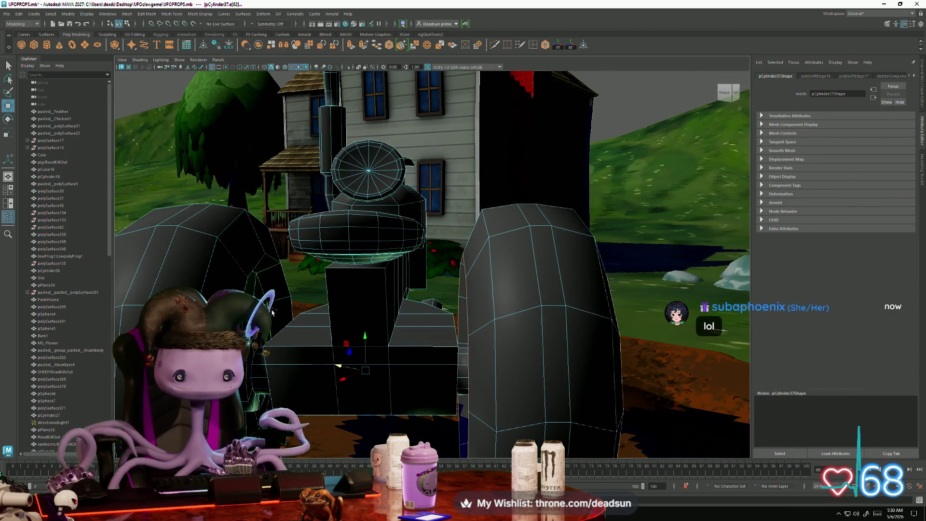
alt+drag(300, 330, 339, 341)
Apply Harden Edge to the selected tractor wheel edges
click(165, 14)
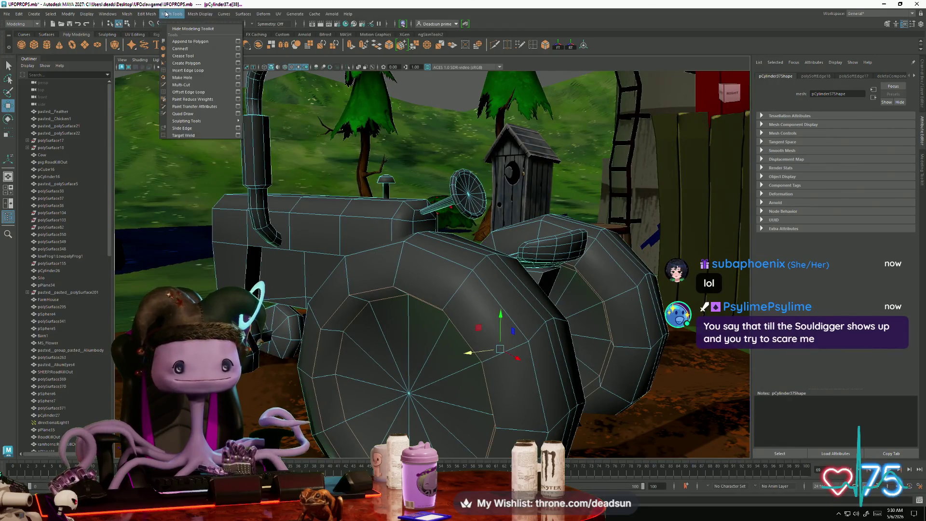
click(169, 14)
click(200, 13)
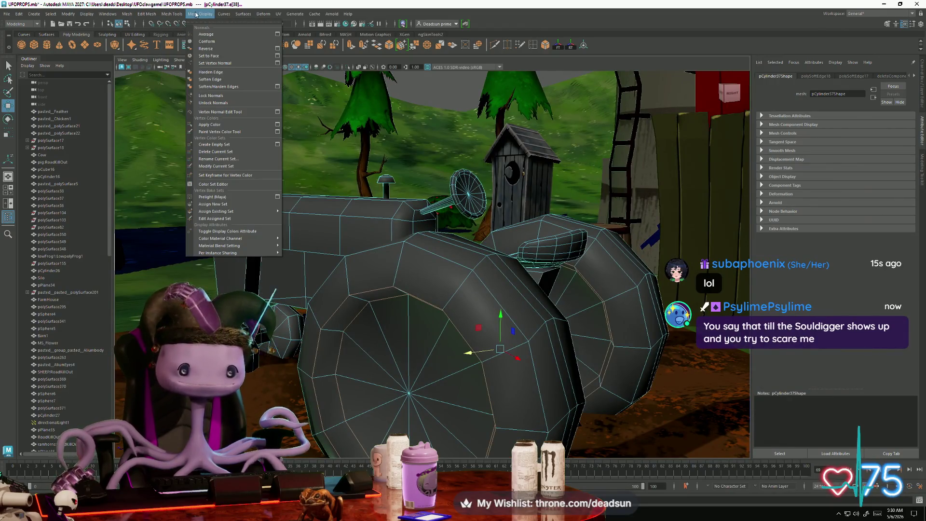
click(212, 72)
mouse_move(386, 231)
alt+mouse_down()
mouse_move(506, 228)
mouse_move(427, 221)
mouse_move(410, 235)
alt+mouse_up()
scroll(506, 227, down, 5)
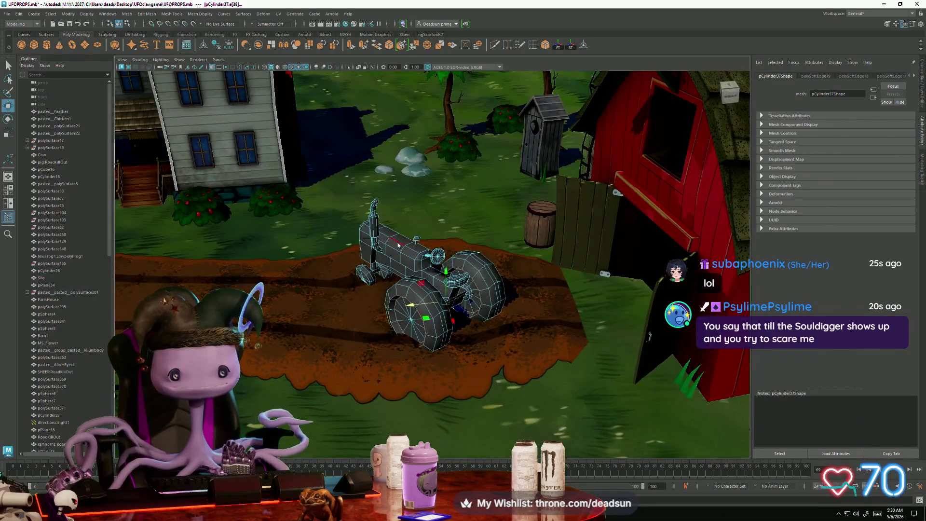
Select edges on the exhaust pipe and harden them as well
right_drag(398, 245, 429, 238)
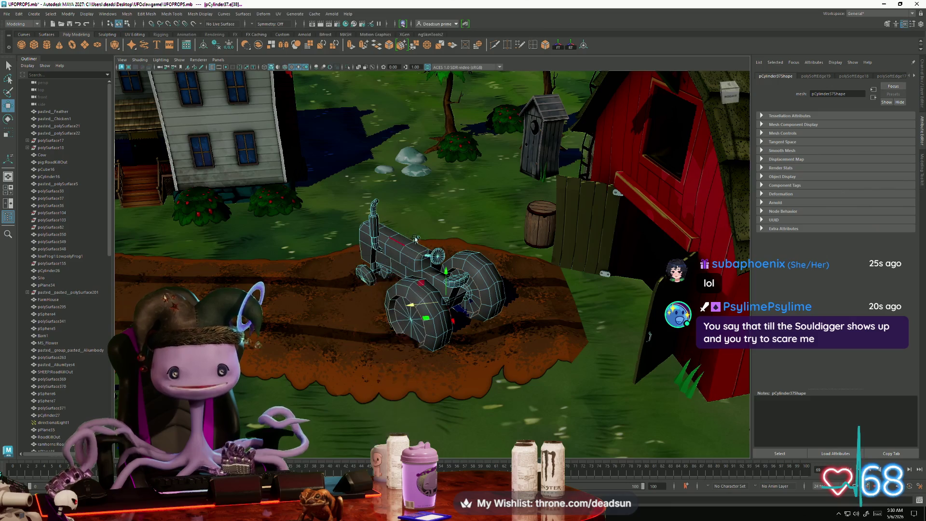
scroll(326, 183, up, 5)
alt+drag(326, 183, 370, 184)
scroll(370, 184, up, 5)
click(323, 138)
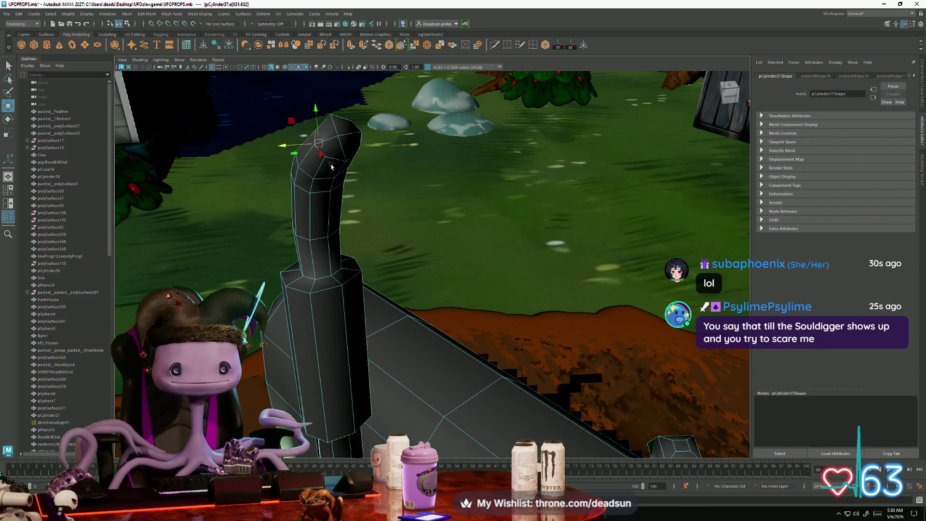
click(346, 125)
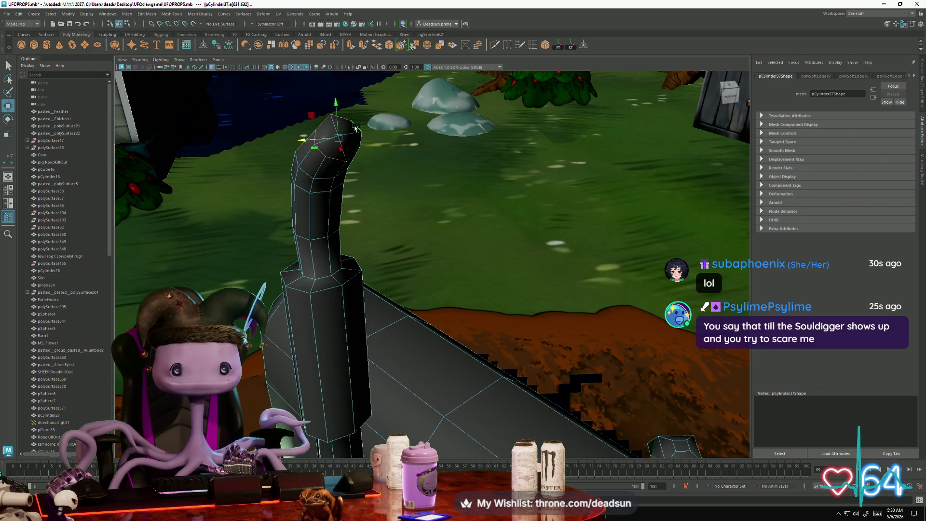
alt+drag(320, 143, 227, 73)
click(193, 14)
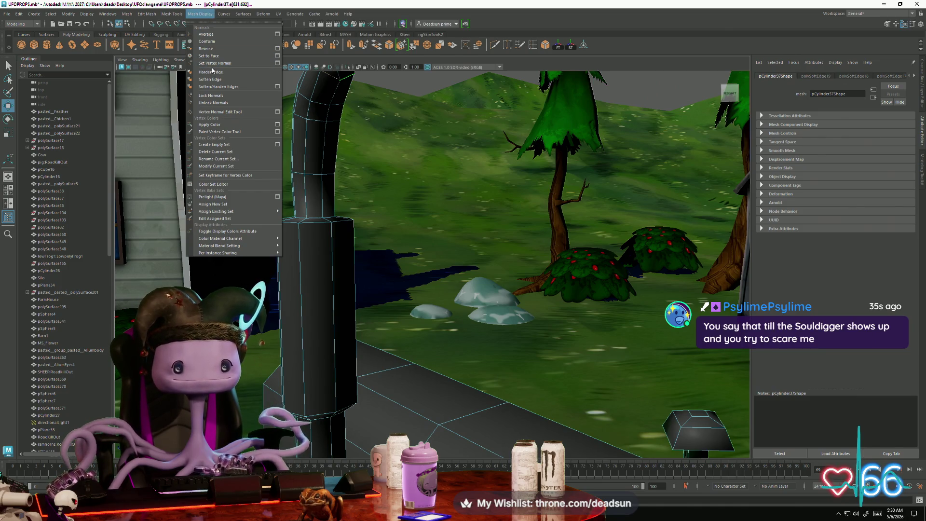
Clear the selection and marquee-select the pipe-top vertices with the Scale tool
mouse_move(338, 78)
alt+mouse_down()
mouse_move(307, 116)
mouse_move(393, 169)
mouse_move(407, 176)
mouse_move(437, 133)
alt+mouse_up()
click(406, 176)
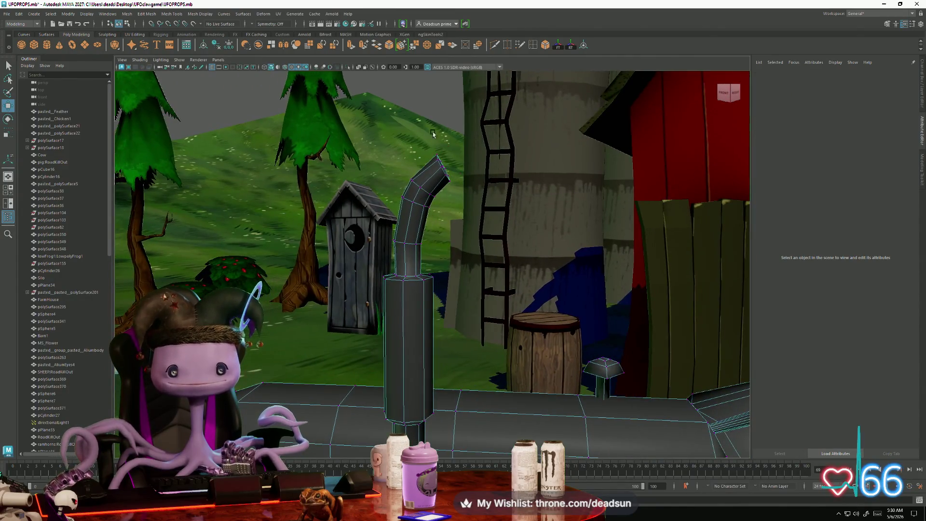
key(r)
mouse_move(467, 190)
mouse_down()
mouse_move(447, 175)
mouse_move(372, 206)
mouse_move(361, 172)
mouse_move(385, 209)
mouse_up()
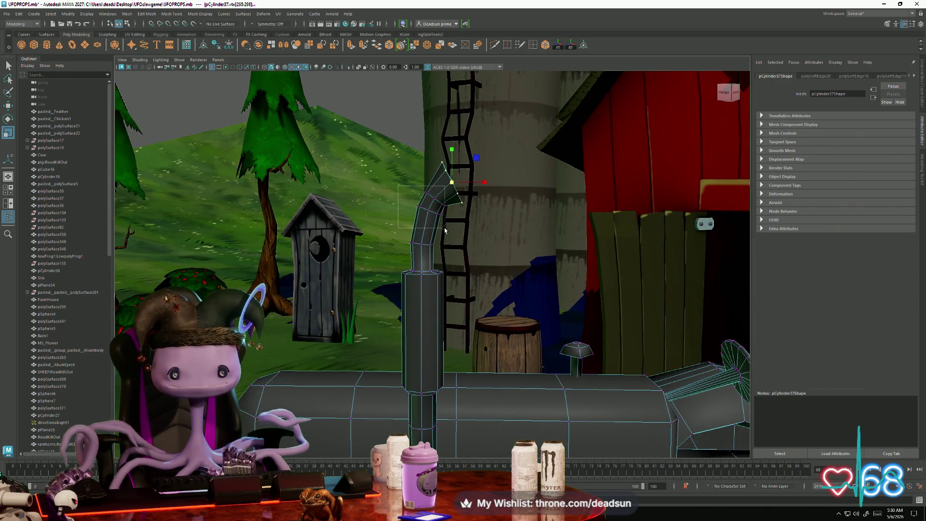
Shift and scale the exhaust pipe's top vertex ring, then clear the selection
drag(462, 210, 367, 191)
key(r)
right_click(366, 192)
click(429, 148)
Step through earlier camera views around the tractor and barn
alt+drag(429, 149, 434, 273)
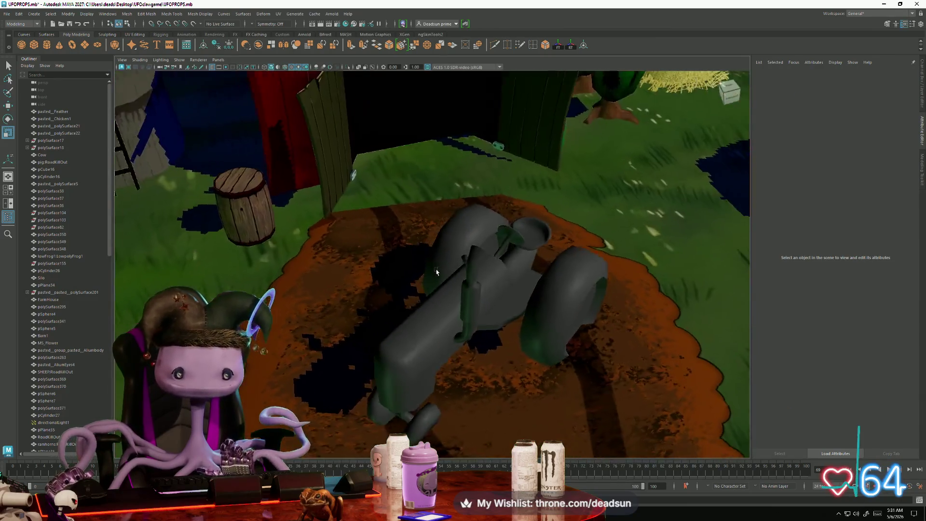
key(bracketleft)
key(bracketleft)
key(bracketleft)
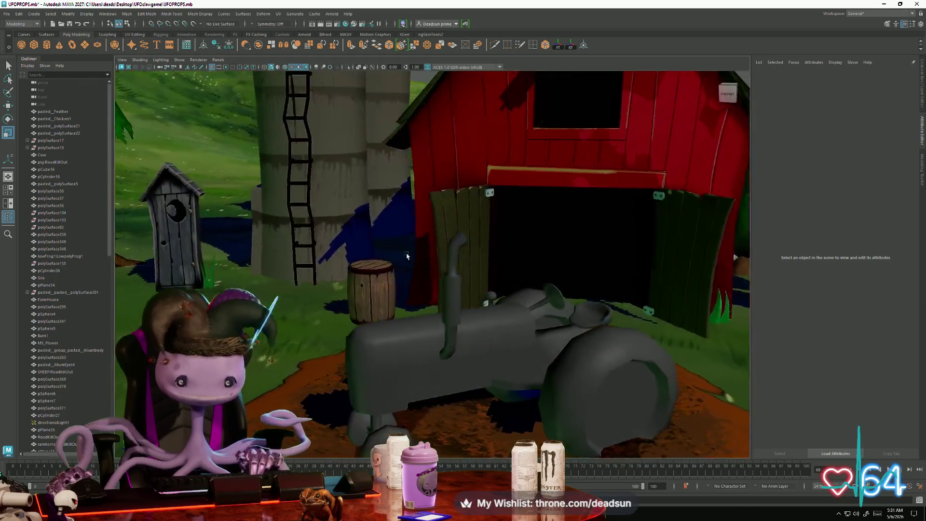
key(bracketright)
key(bracketright)
key(bracketright)
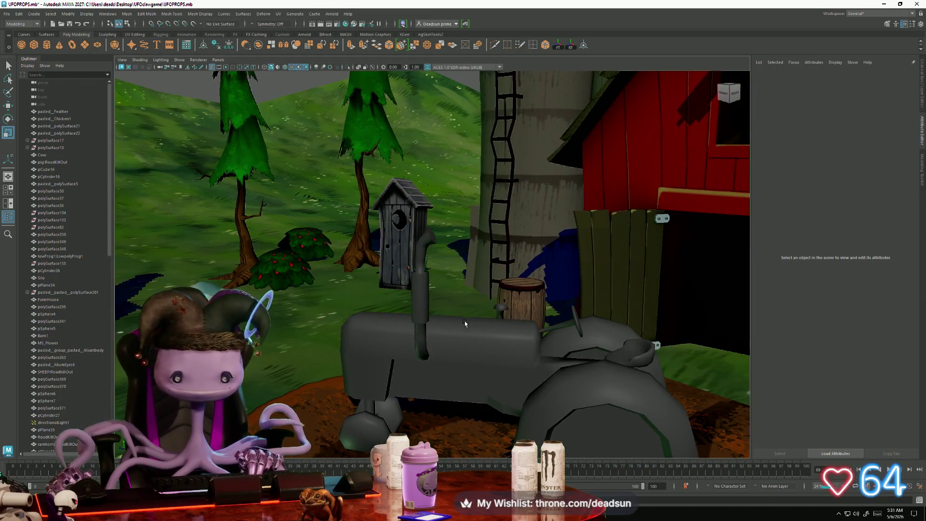
mouse_move(491, 346)
alt+mouse_down()
mouse_move(290, 326)
mouse_move(423, 330)
mouse_move(372, 331)
mouse_move(335, 316)
mouse_move(354, 285)
mouse_move(273, 299)
alt+mouse_up()
Select the tractor body and pick an edge on its column in edge mode
click(335, 316)
right_drag(273, 299, 270, 268)
alt+drag(270, 268, 263, 297)
scroll(427, 241, up, 3)
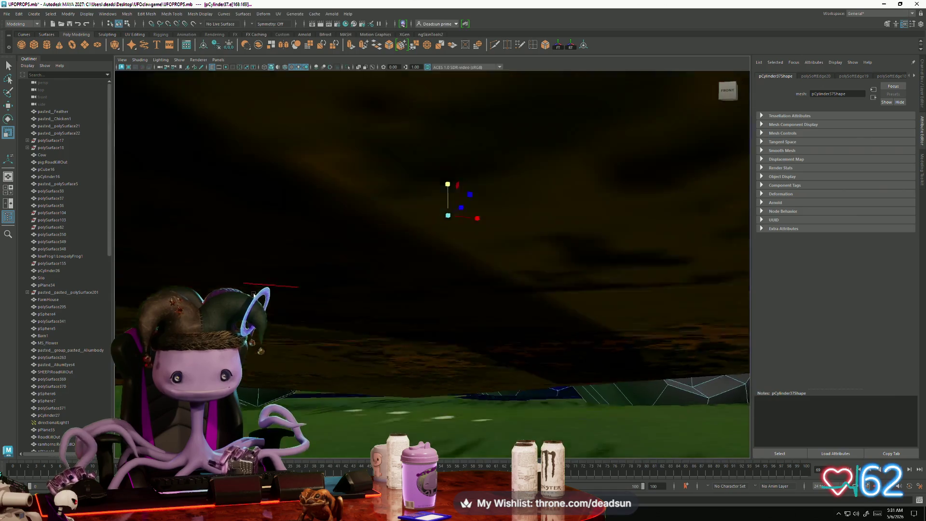
mouse_move(427, 241)
alt+mouse_down()
mouse_move(481, 297)
mouse_move(437, 291)
alt+mouse_up()
click(480, 298)
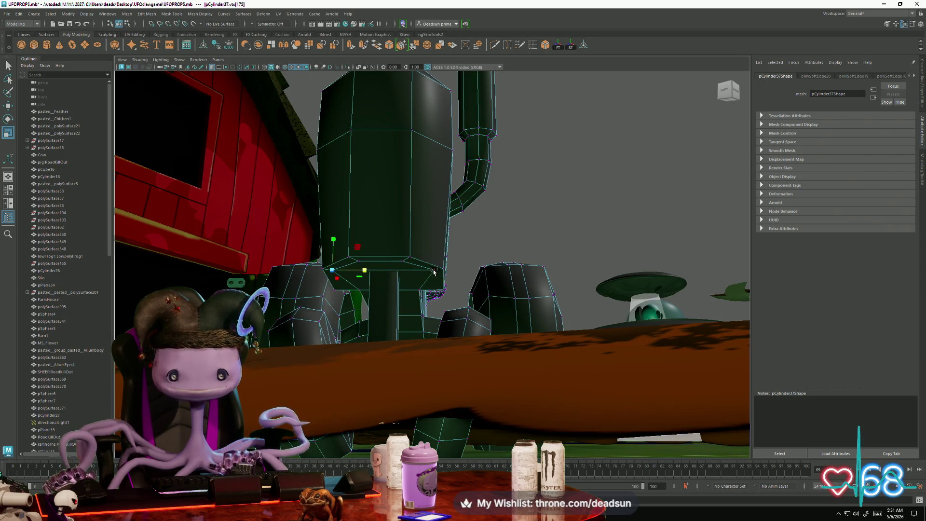
Return to object mode and pull back to a wide view of the tractor by the barn
alt+drag(404, 273, 437, 338)
alt+right_drag(438, 338, 445, 284)
right_drag(498, 251, 500, 251)
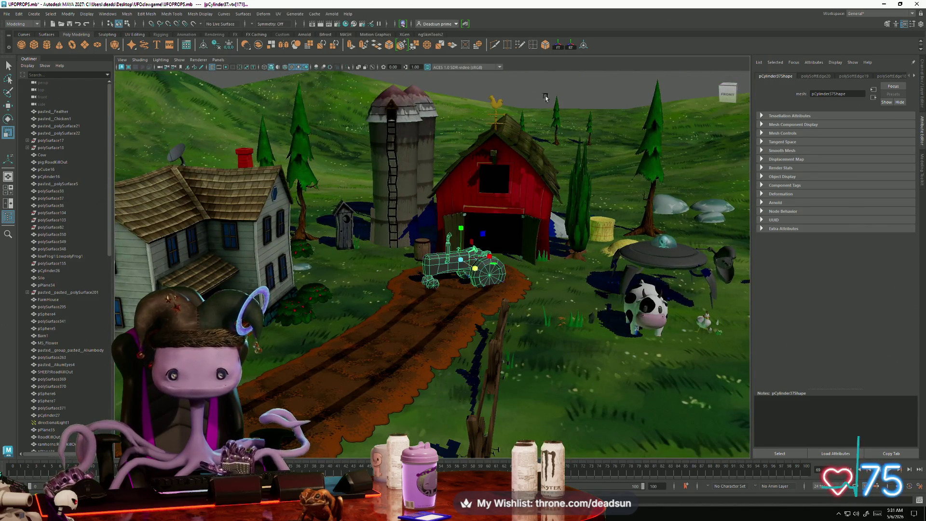
mouse_move(434, 270)
alt+mouse_down()
mouse_move(414, 301)
mouse_move(387, 309)
alt+mouse_up()
alt+right_drag(387, 308, 355, 313)
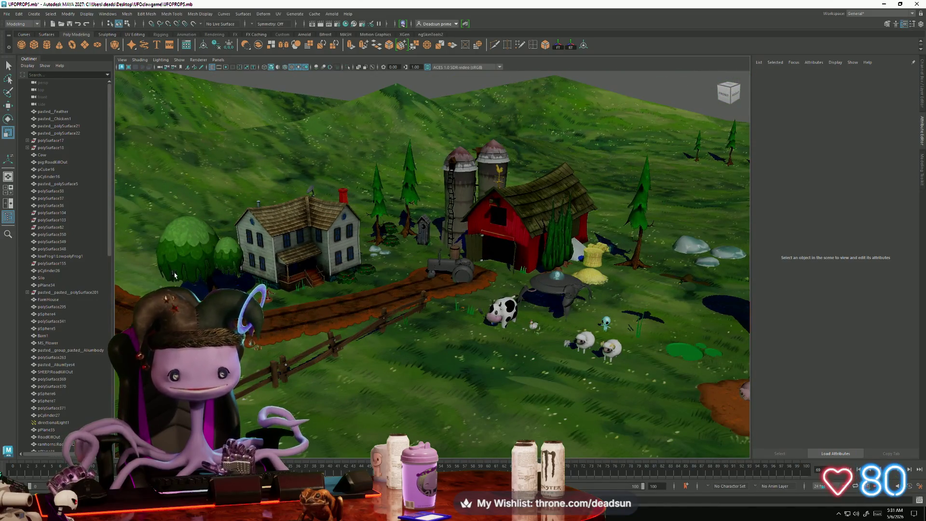
scroll(432, 261, down, 3)
scroll(433, 261, up, 5)
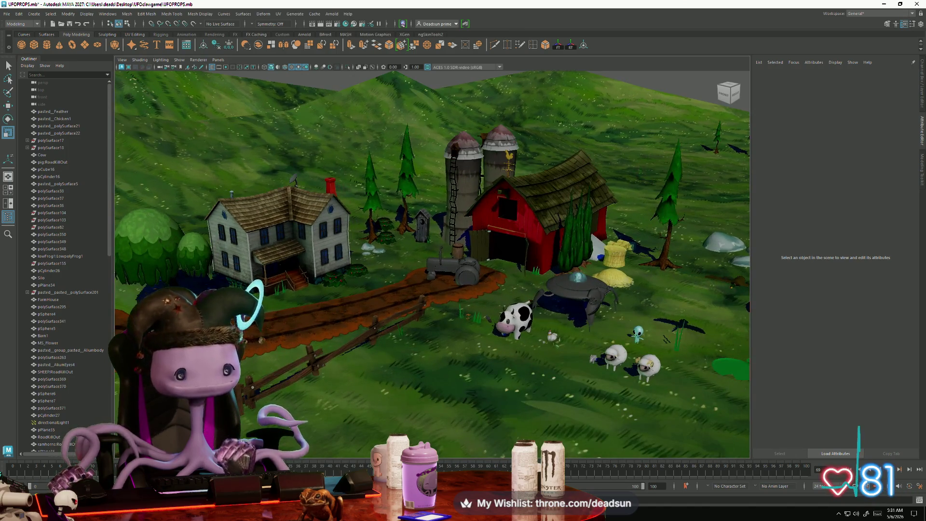
mouse_move(287, 271)
alt+mouse_down()
mouse_move(288, 333)
mouse_move(357, 322)
mouse_move(273, 336)
mouse_move(305, 367)
mouse_move(318, 359)
mouse_move(302, 362)
alt+mouse_up()
scroll(288, 334, up, 5)
scroll(357, 322, down, 3)
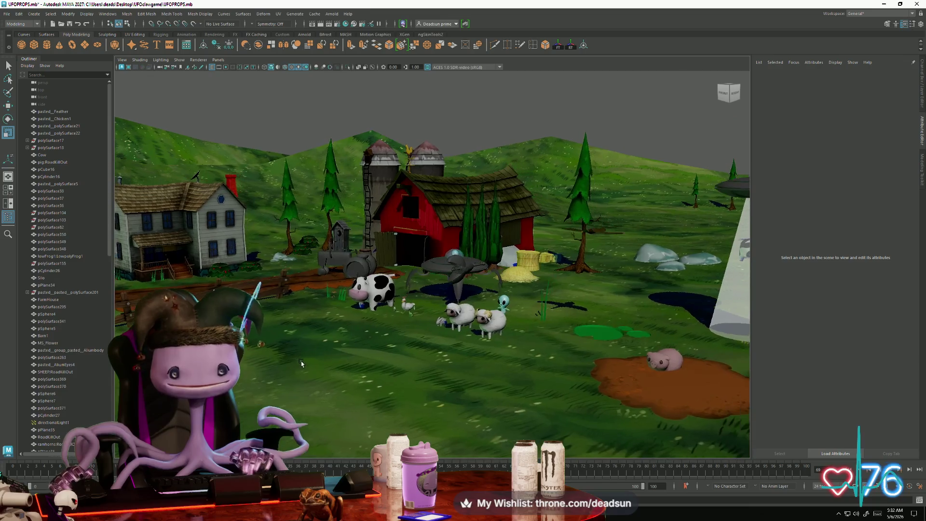
mouse_move(299, 324)
alt+mouse_down()
mouse_move(475, 332)
mouse_move(415, 353)
mouse_move(327, 320)
mouse_move(362, 311)
mouse_move(325, 314)
mouse_move(310, 329)
alt+mouse_up()
scroll(310, 329, down, 5)
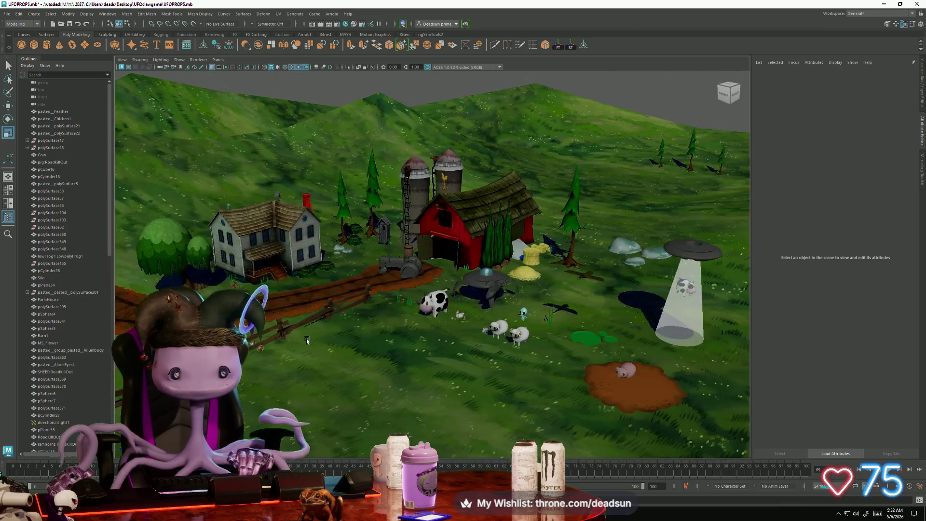
alt+right_drag(302, 342, 363, 351)
scroll(366, 359, up, 5)
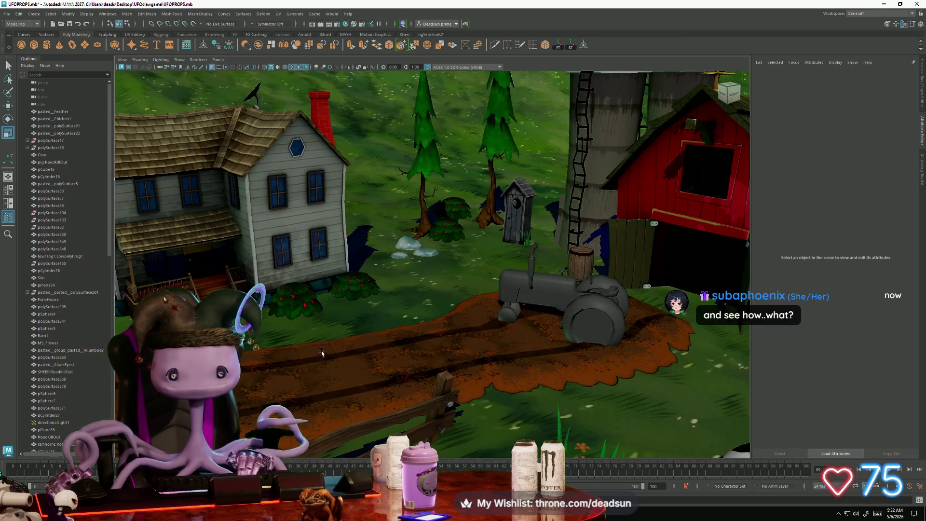
alt+drag(330, 353, 441, 345)
click(268, 314)
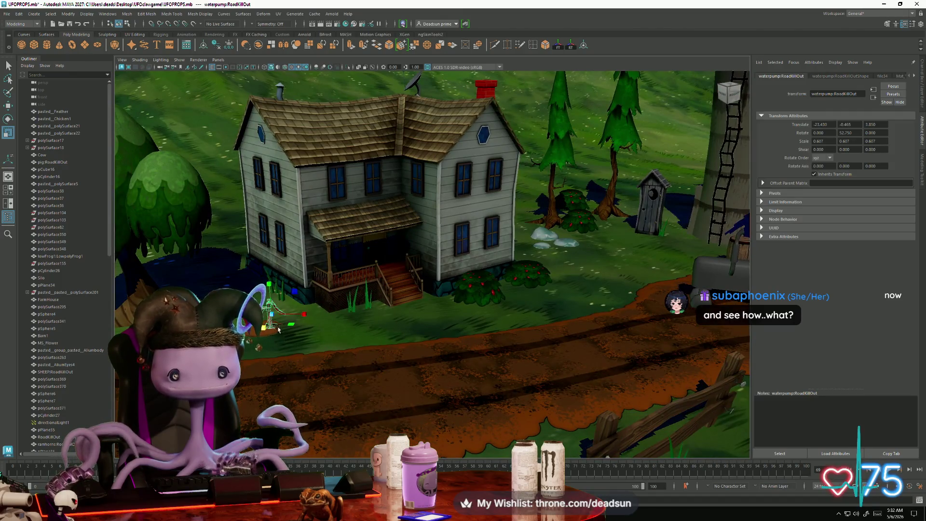
scroll(270, 296, down, 8)
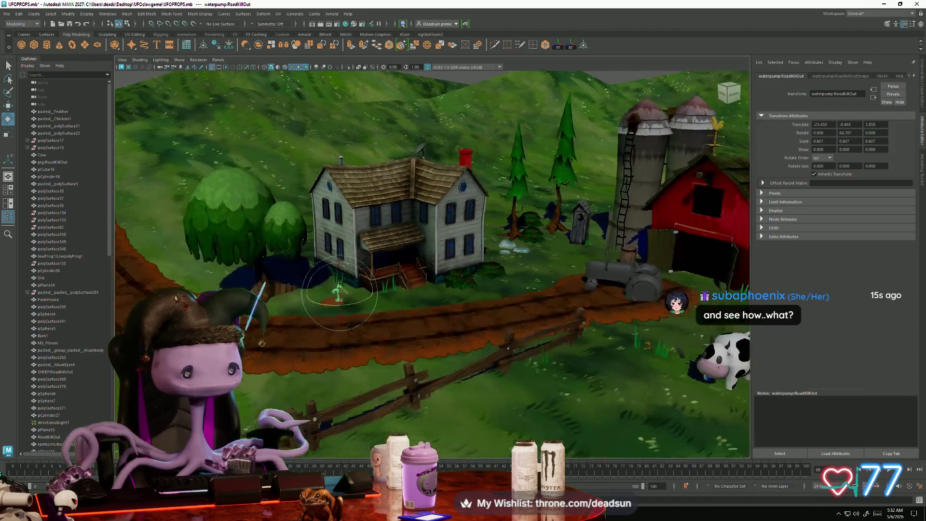
click(386, 112)
alt+drag(385, 126, 367, 331)
key(bracketleft)
key(bracketleft)
key(bracketleft)
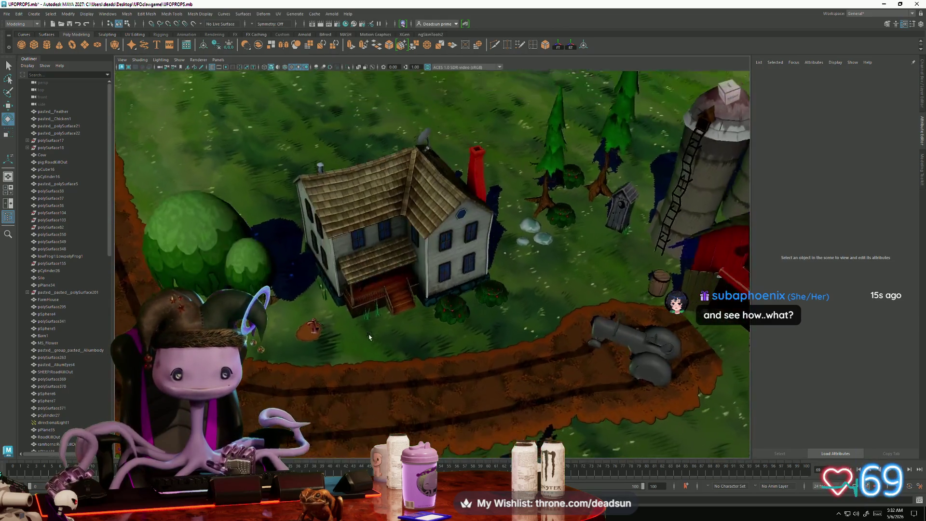
key(bracketleft)
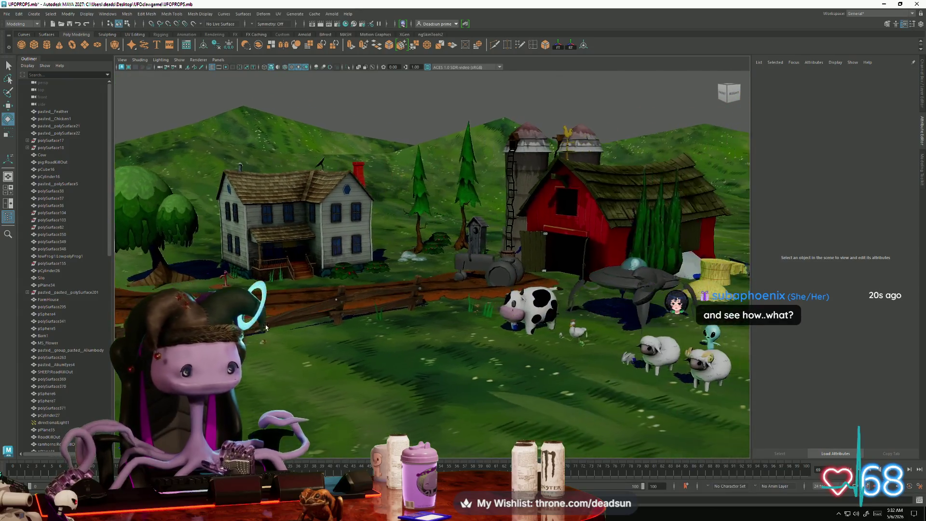
key(bracketleft)
click(519, 277)
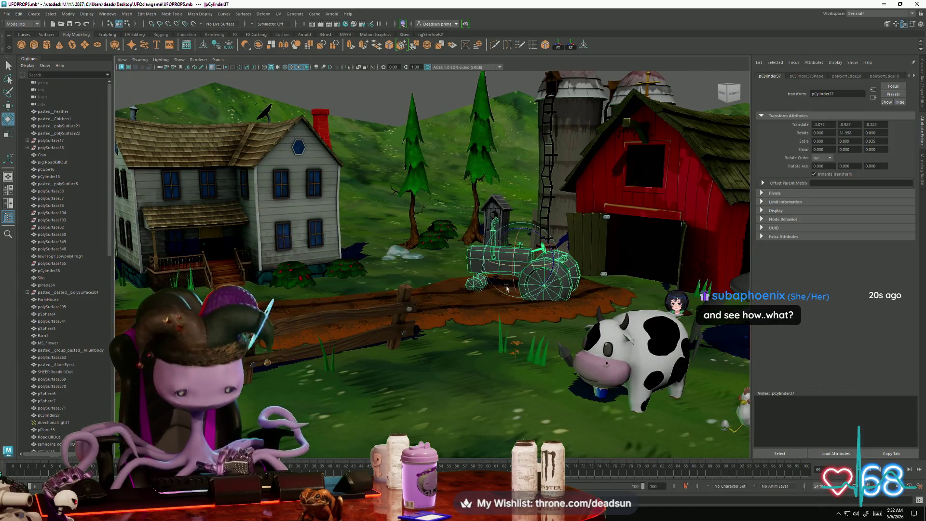
key(f)
key(bracketleft)
click(328, 116)
mouse_move(328, 115)
alt+mouse_down()
mouse_move(485, 326)
mouse_move(500, 320)
mouse_move(394, 343)
alt+mouse_up()
click(369, 346)
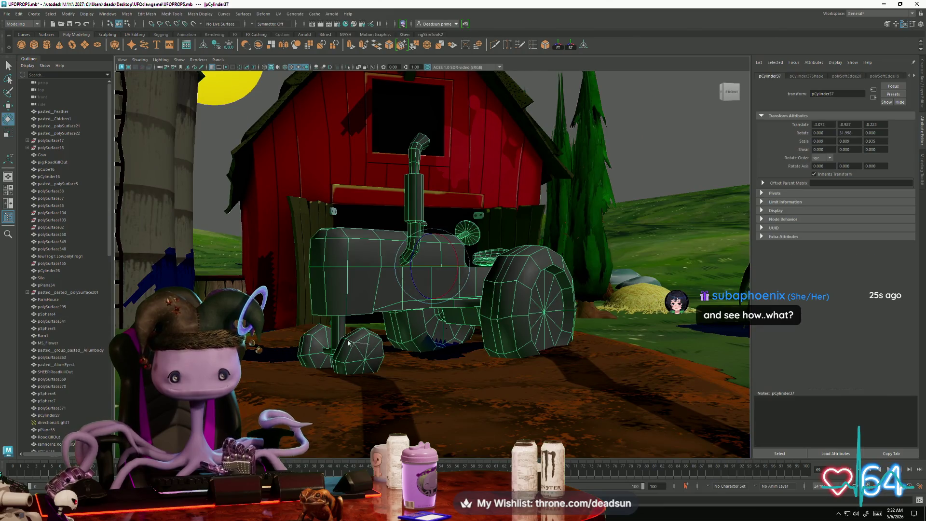
key(F9)
mouse_move(368, 352)
alt+mouse_down()
mouse_move(469, 393)
mouse_move(465, 383)
alt+mouse_up()
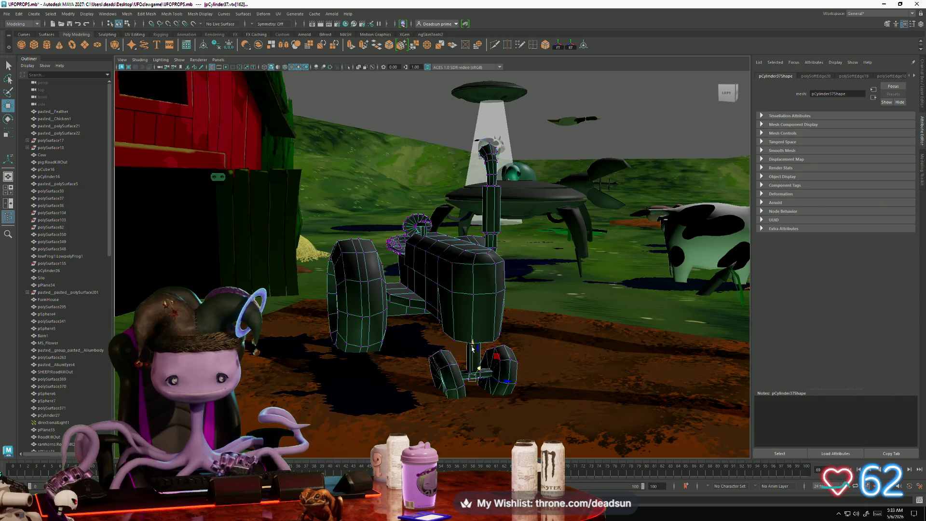
mouse_move(481, 355)
alt+mouse_down()
mouse_move(393, 361)
mouse_move(328, 330)
alt+mouse_up()
scroll(392, 360, down, 5)
scroll(480, 293, up, 3)
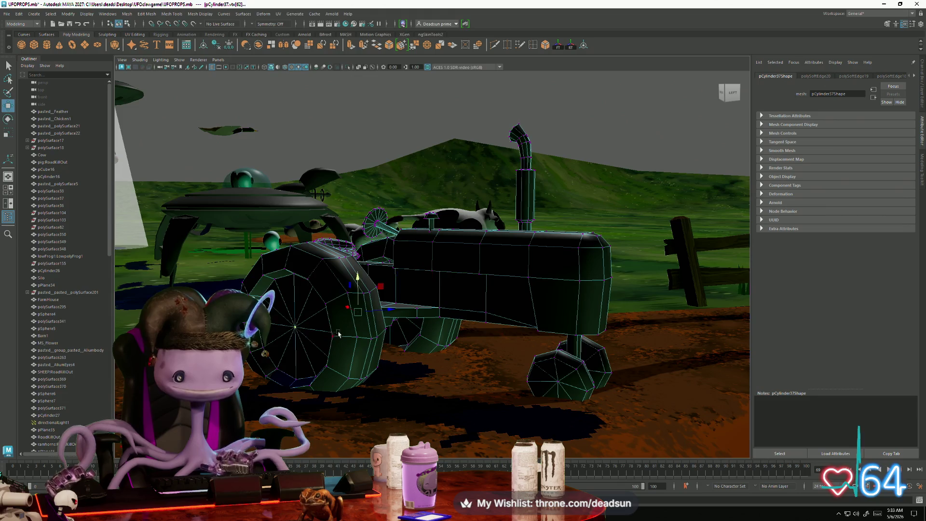
alt+drag(353, 316, 390, 259)
right_drag(390, 260, 391, 265)
click(401, 289)
mouse_move(400, 290)
alt+mouse_down()
mouse_move(413, 319)
mouse_move(402, 337)
mouse_move(339, 343)
mouse_move(426, 358)
alt+mouse_up()
alt+right_drag(426, 358, 369, 367)
alt+drag(370, 370, 285, 380)
alt+right_drag(285, 380, 293, 383)
mouse_move(293, 383)
alt+mouse_down()
mouse_move(380, 313)
mouse_move(428, 353)
mouse_move(379, 184)
alt+mouse_up()
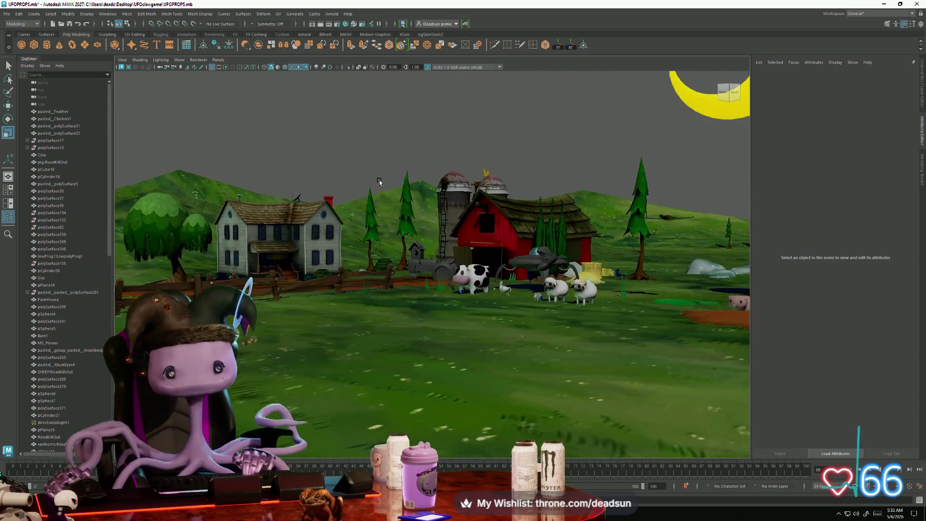
Locate and select the tractor from overhead views of the road and farm
mouse_move(364, 256)
alt+mouse_down()
mouse_move(381, 327)
mouse_move(376, 316)
mouse_move(361, 324)
alt+mouse_up()
scroll(361, 323, up, 10)
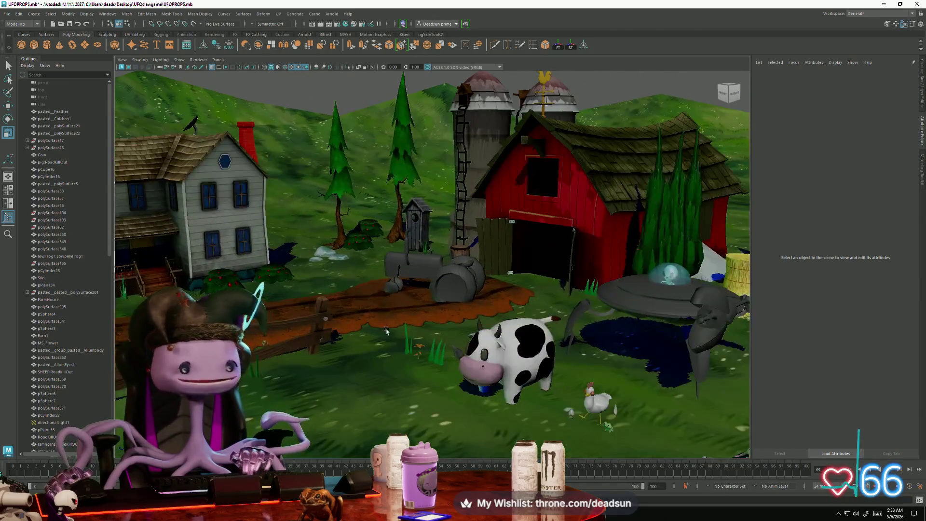
mouse_move(432, 356)
alt+mouse_down()
mouse_move(432, 328)
mouse_move(388, 255)
alt+mouse_up()
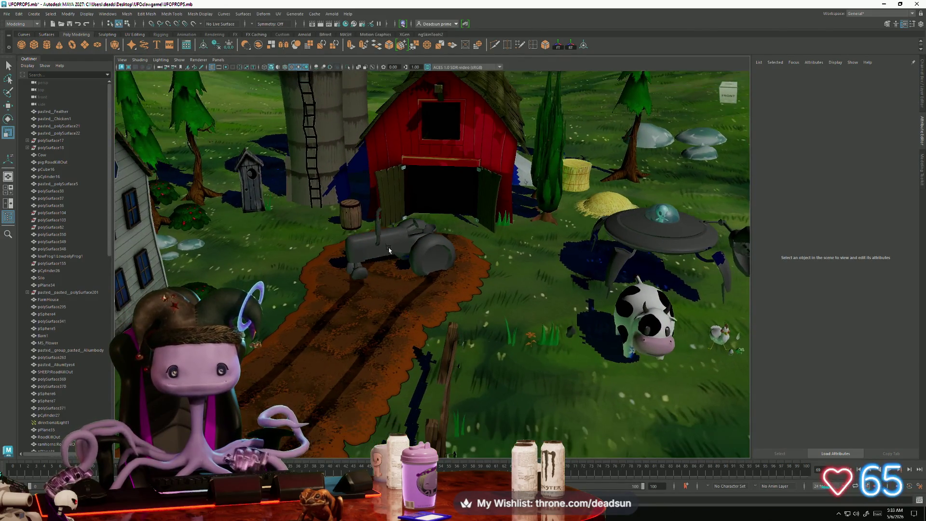
click(386, 253)
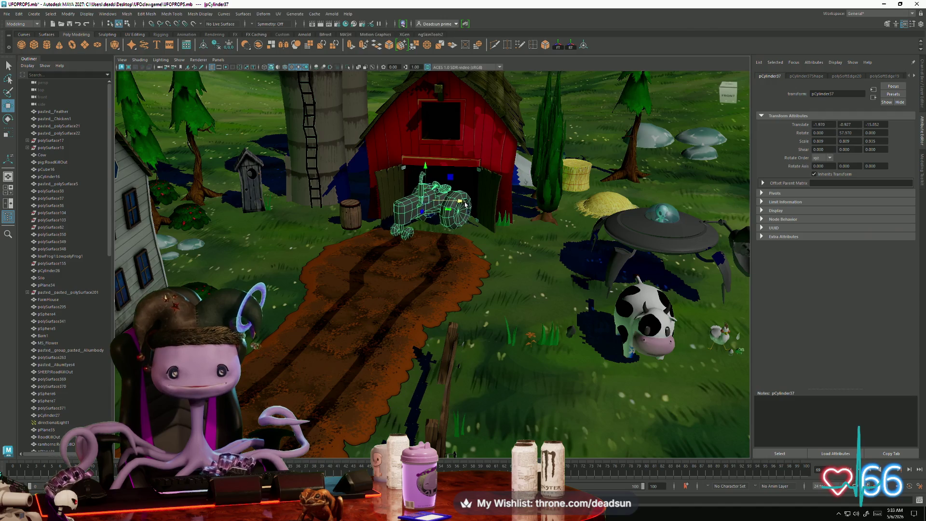
alt+drag(436, 223, 448, 217)
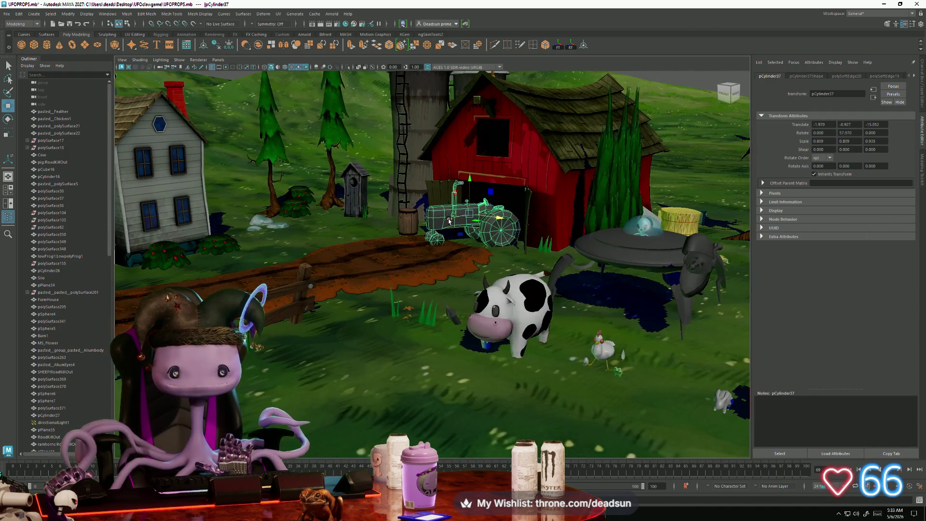
scroll(556, 237, down, 5)
alt+drag(556, 237, 506, 217)
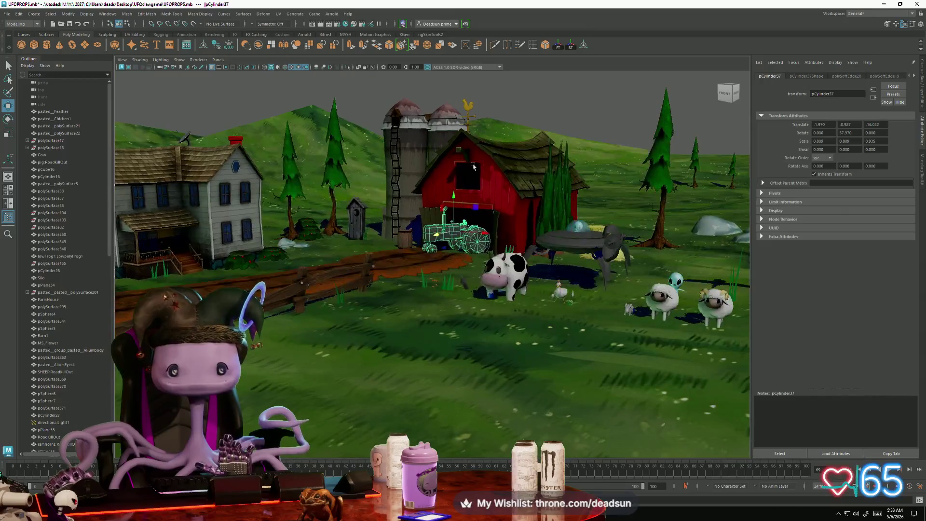
click(482, 202)
scroll(481, 182, up, 3)
alt+drag(481, 181, 466, 209)
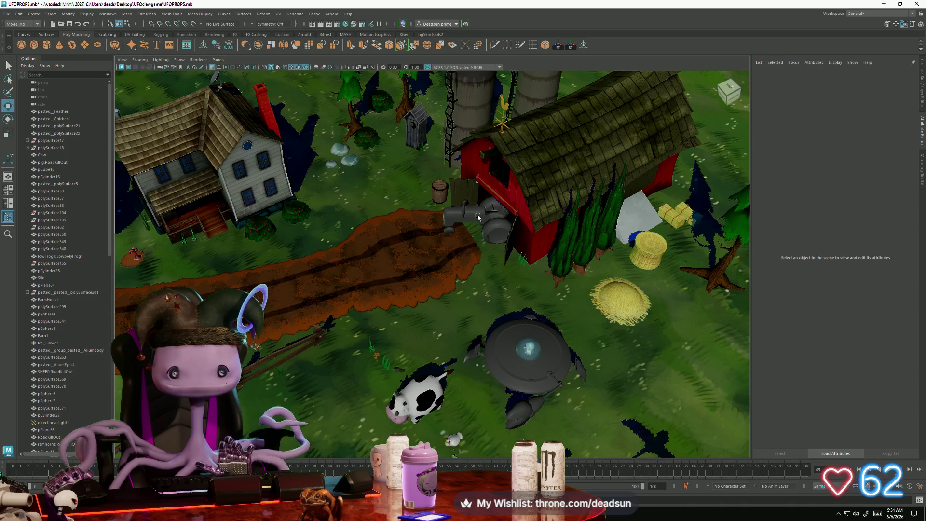
Reselect and frame the tractor, then rotate it to angle along the road
click(479, 217)
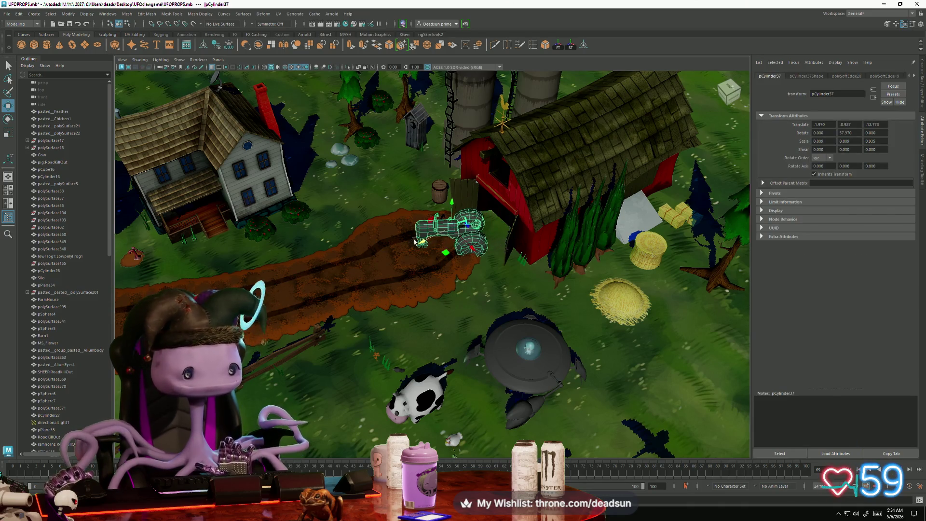
mouse_move(403, 281)
alt+mouse_down()
mouse_move(434, 275)
mouse_move(481, 289)
alt+mouse_up()
key(f)
key(e)
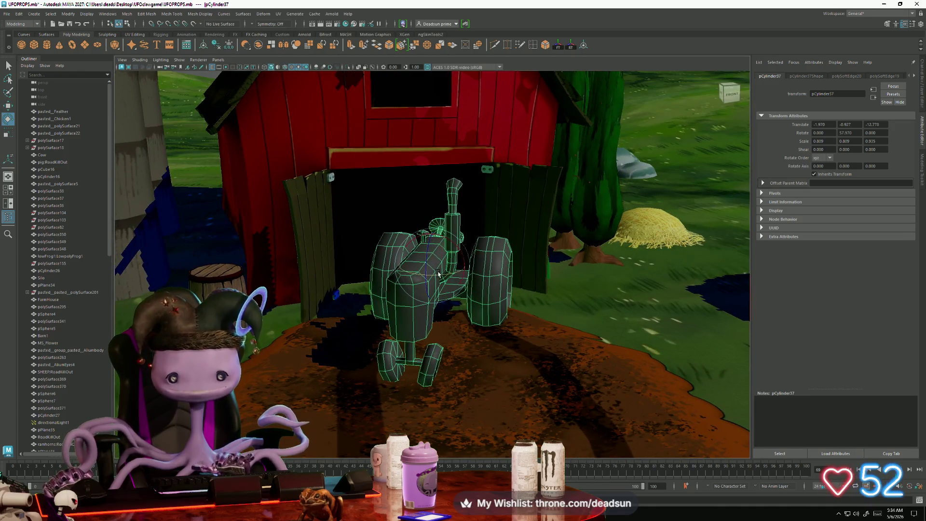
scroll(448, 304, down, 5)
mouse_move(448, 304)
alt+mouse_down()
mouse_move(320, 312)
mouse_move(371, 303)
alt+mouse_up()
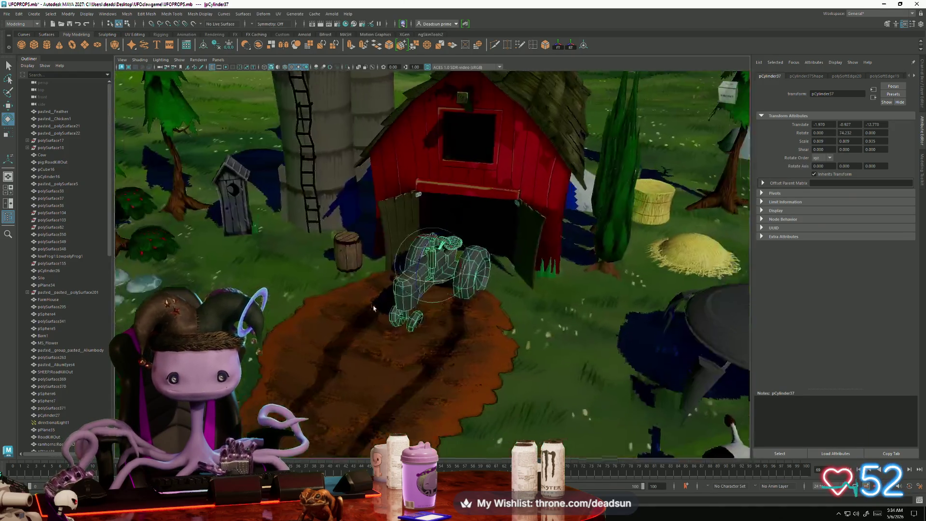
scroll(319, 313, down, 5)
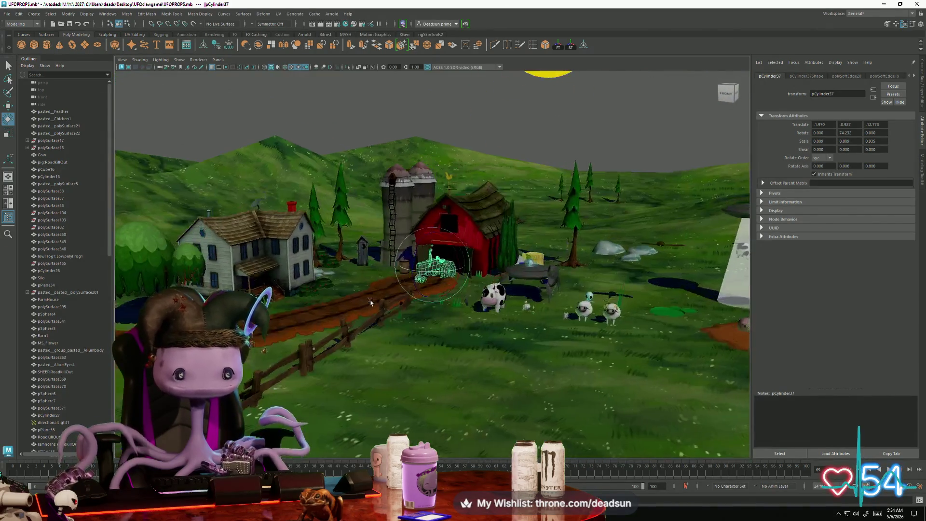
click(491, 107)
Orbit to a high view and look along the dirt path toward the barn
alt+drag(491, 107, 404, 292)
scroll(404, 299, up, 5)
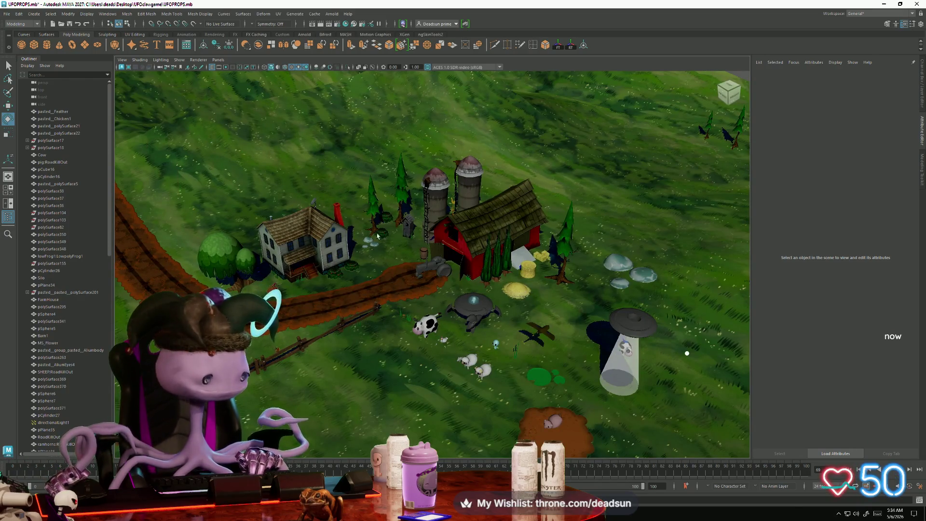
scroll(370, 261, up, 2)
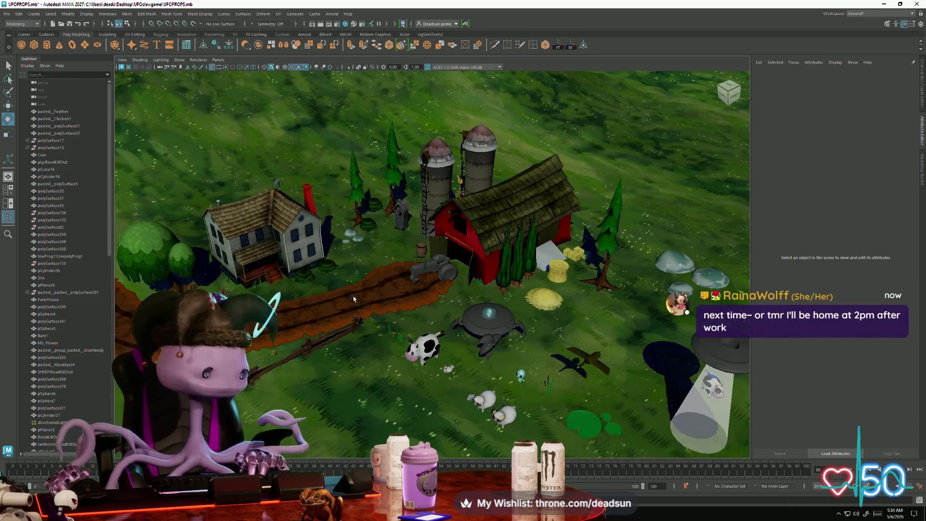
alt+drag(354, 299, 391, 275)
scroll(396, 273, up, 6)
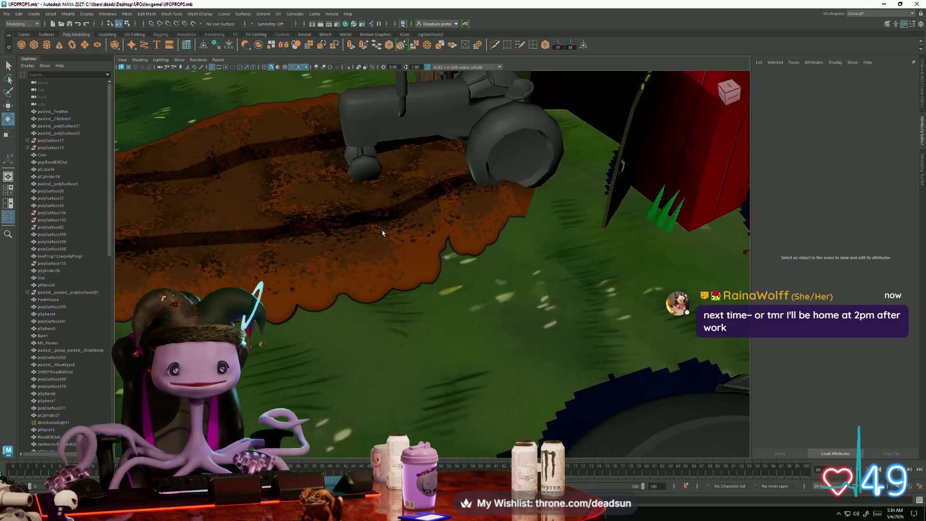
mouse_move(382, 230)
alt+mouse_down()
mouse_move(459, 219)
mouse_move(440, 213)
mouse_move(472, 221)
mouse_move(357, 223)
mouse_move(449, 217)
alt+mouse_up()
scroll(448, 217, down, 3)
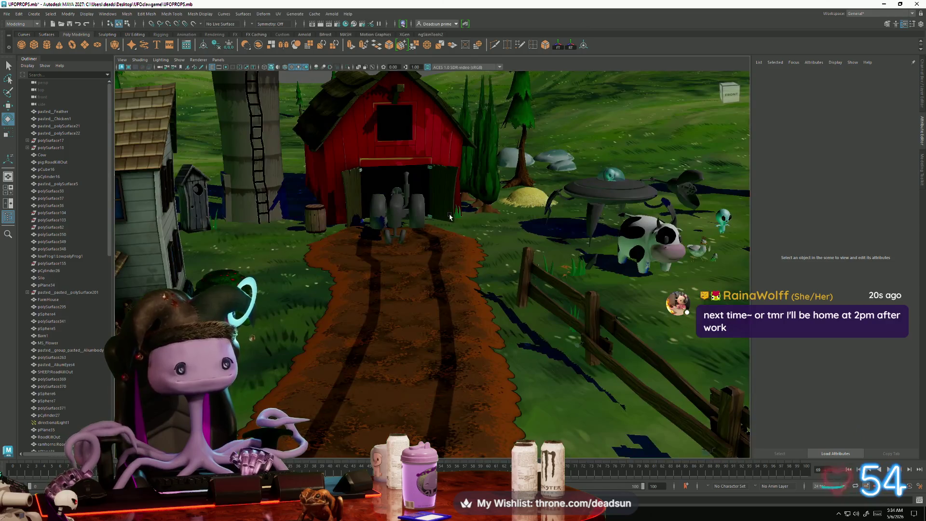
click(317, 210)
mouse_move(312, 238)
alt+mouse_down()
mouse_move(444, 312)
mouse_move(417, 326)
alt+mouse_up()
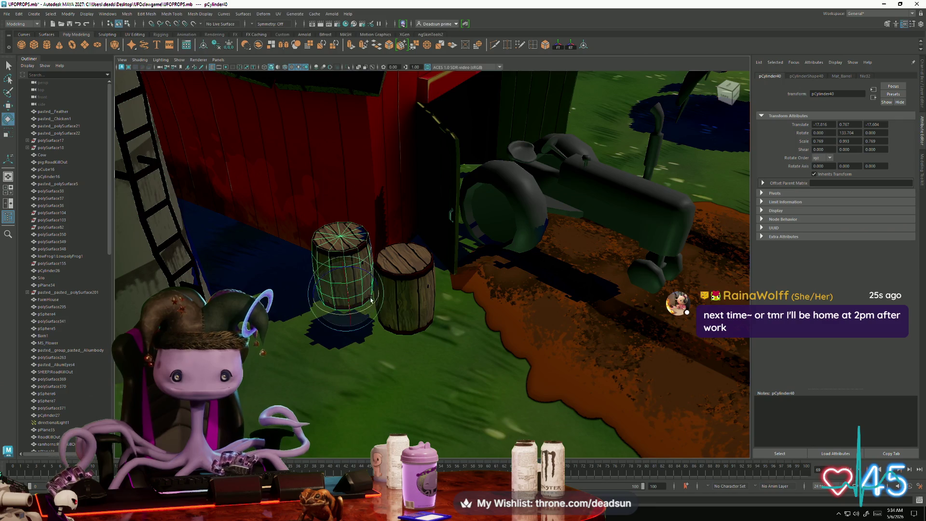
mouse_move(329, 315)
alt+mouse_down()
mouse_move(413, 320)
mouse_move(433, 311)
mouse_move(439, 231)
alt+mouse_up()
click(448, 94)
scroll(452, 244, up, 3)
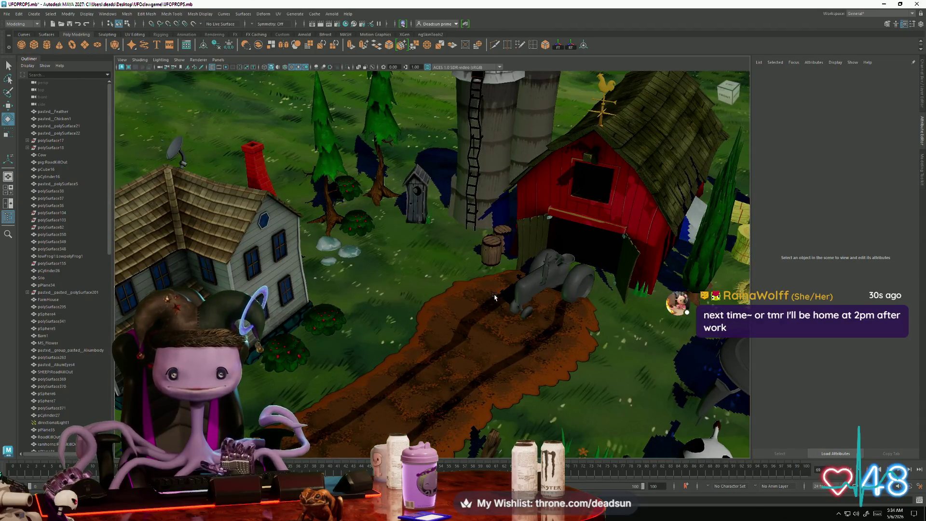
alt+drag(494, 297, 471, 295)
scroll(482, 294, up, 3)
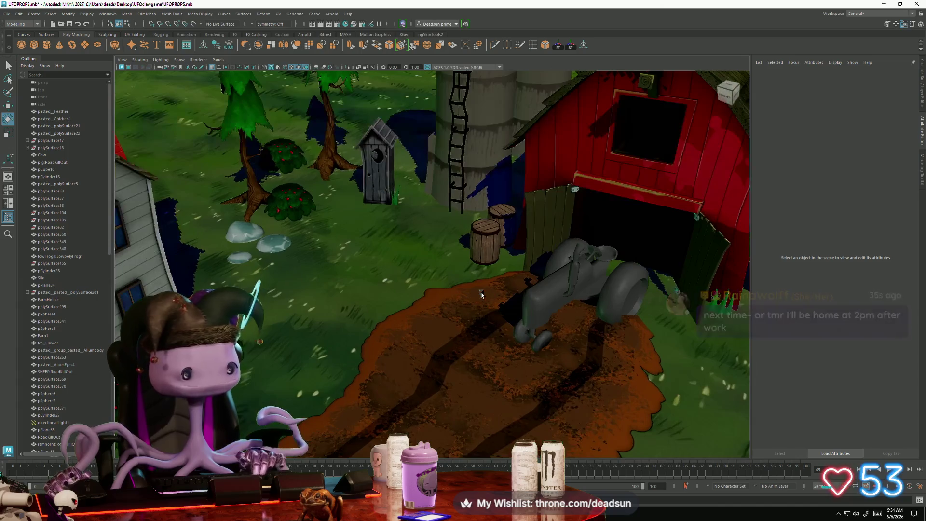
scroll(477, 292, up, 2)
click(491, 252)
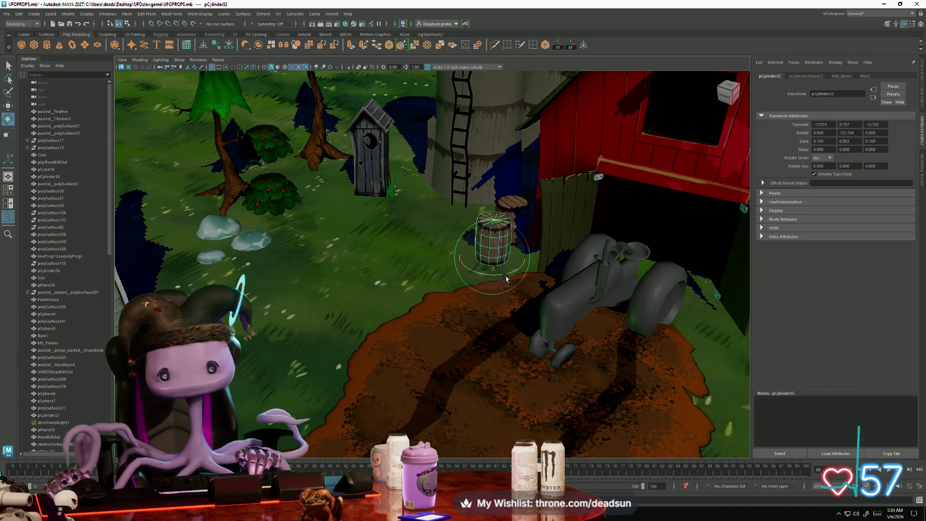
key(f)
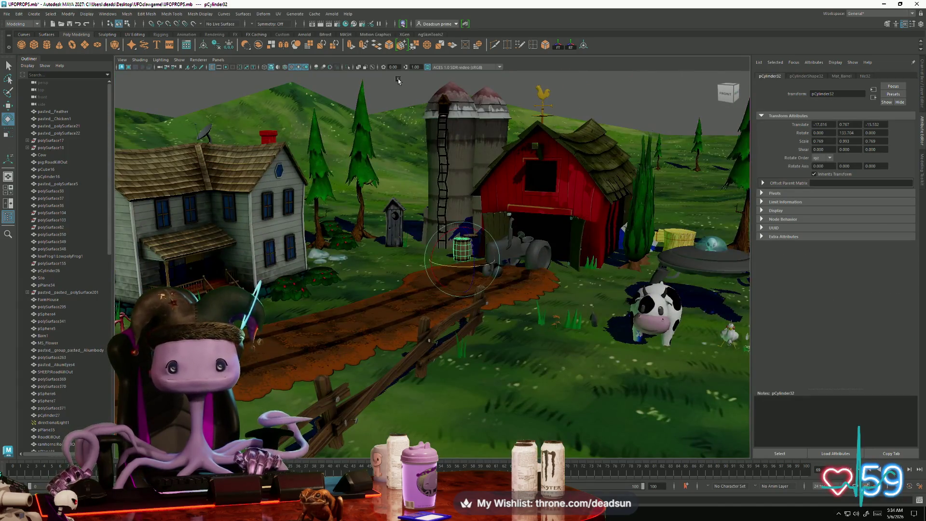
click(398, 80)
mouse_move(398, 80)
alt+mouse_down()
mouse_move(405, 333)
mouse_move(377, 332)
mouse_move(362, 345)
mouse_move(392, 348)
alt+mouse_up()
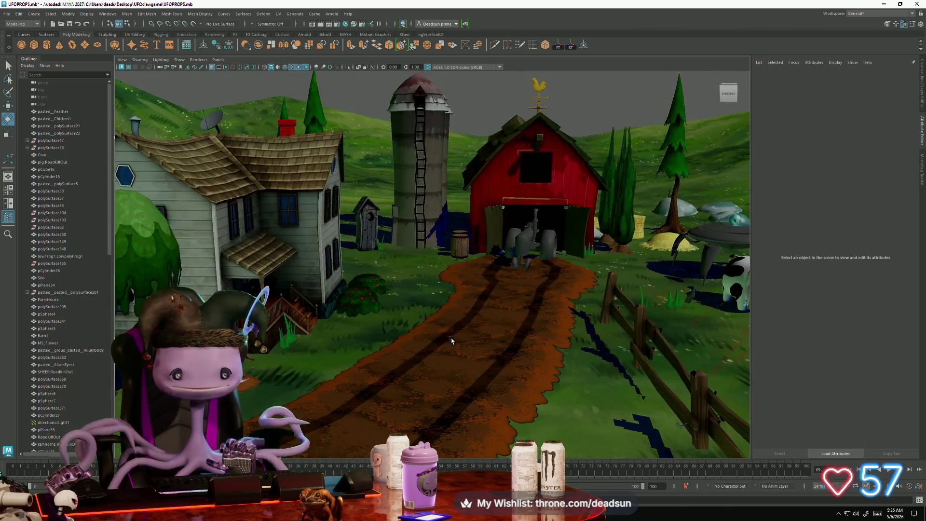
alt+drag(452, 340, 454, 334)
mouse_move(537, 340)
alt+mouse_down()
mouse_move(452, 381)
mouse_move(439, 372)
mouse_move(418, 390)
mouse_move(405, 378)
mouse_move(451, 383)
mouse_move(410, 373)
mouse_move(418, 373)
alt+mouse_up()
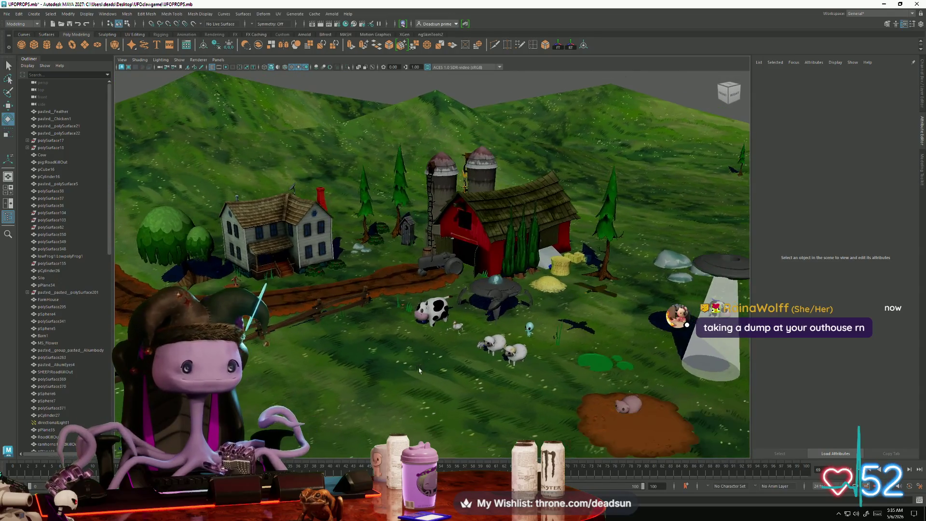
scroll(415, 370, up, 5)
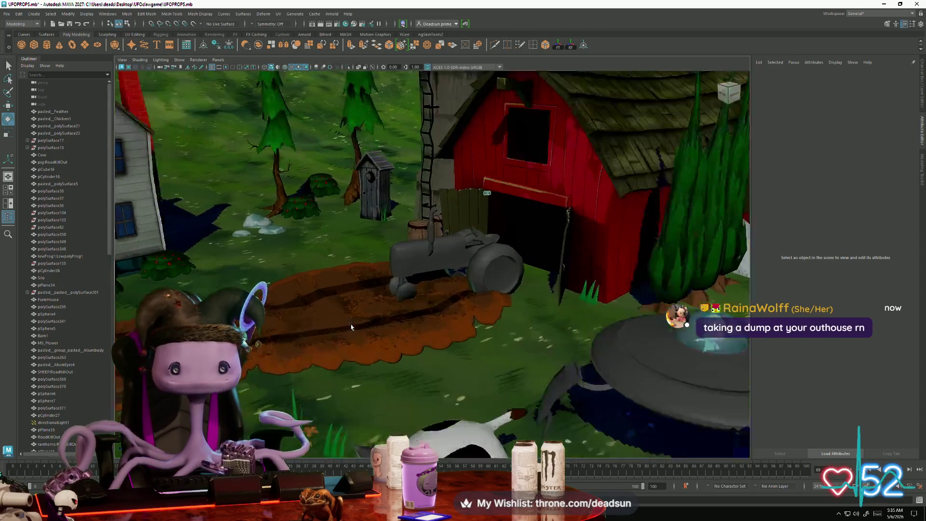
scroll(366, 328, down, 4)
scroll(412, 285, up, 8)
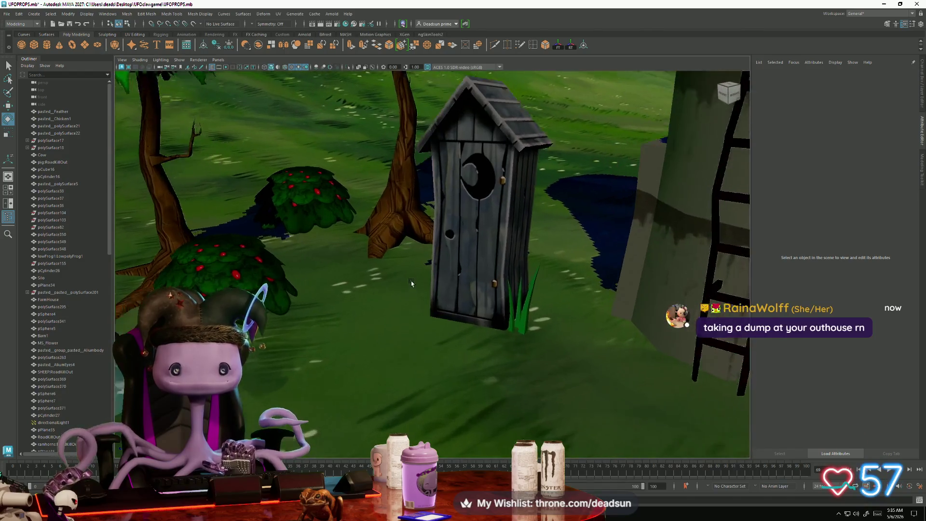
scroll(430, 272, up, 2)
scroll(414, 270, down, 3)
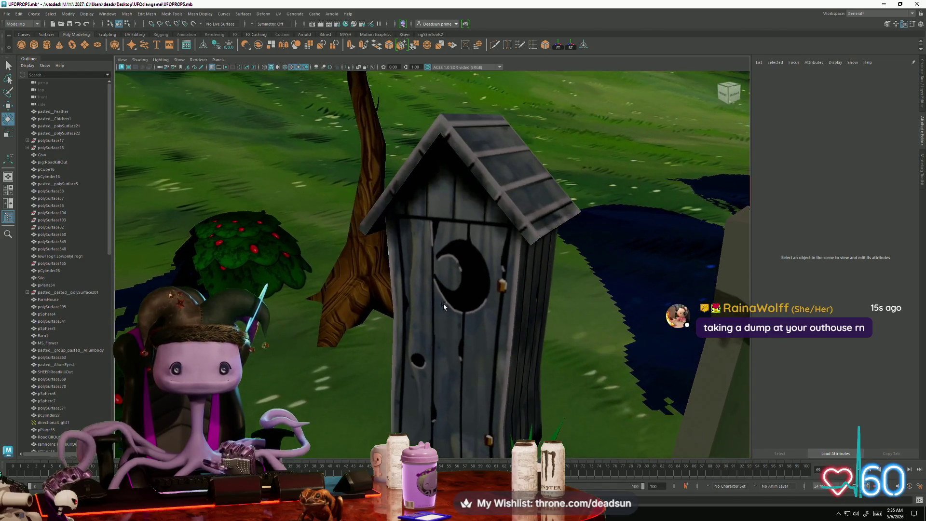
click(440, 340)
mouse_move(429, 315)
alt+mouse_down()
mouse_move(448, 311)
mouse_move(415, 328)
alt+mouse_up()
scroll(409, 332, up, 5)
scroll(408, 332, up, 3)
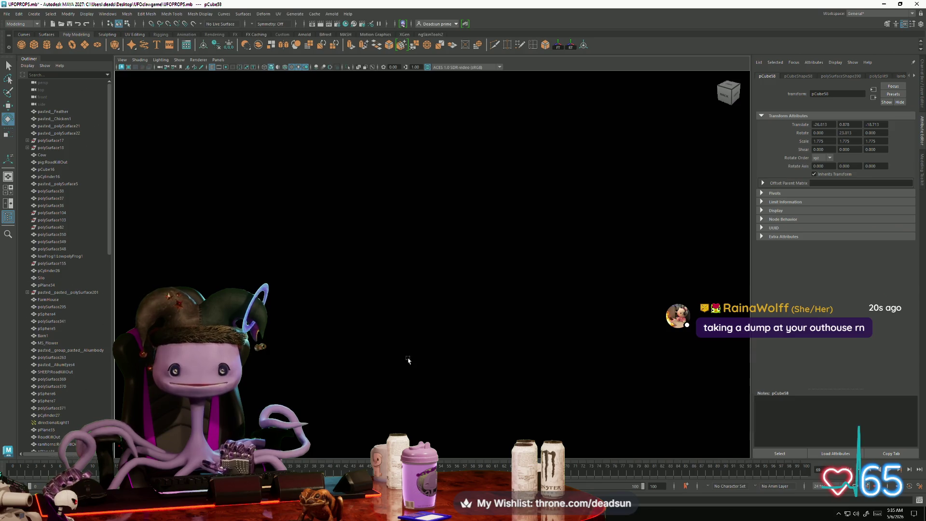
alt+drag(408, 360, 519, 377)
mouse_move(458, 347)
alt+mouse_down()
mouse_move(465, 320)
mouse_move(424, 331)
mouse_move(496, 326)
mouse_move(438, 329)
mouse_move(510, 333)
mouse_move(496, 338)
mouse_move(520, 356)
alt+mouse_up()
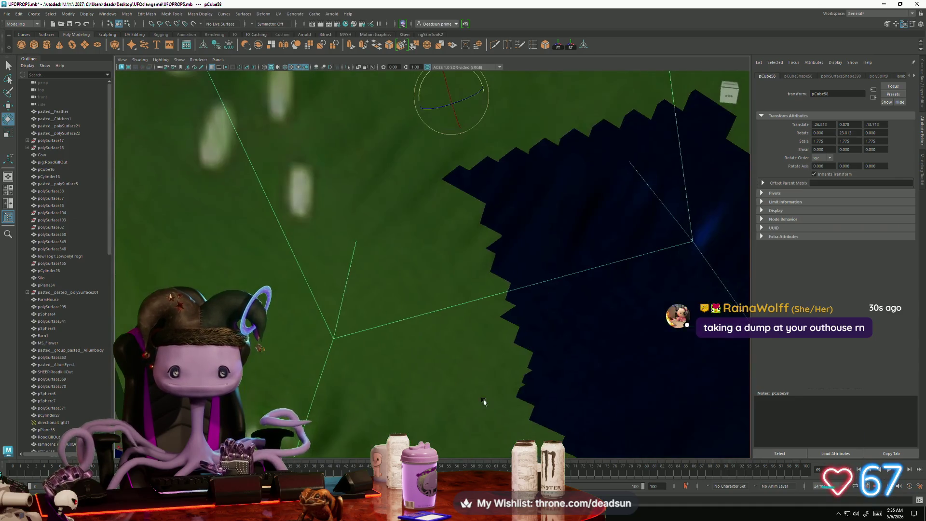
mouse_move(486, 388)
alt+mouse_down()
mouse_move(466, 325)
mouse_move(425, 337)
mouse_move(600, 328)
mouse_move(562, 355)
mouse_move(526, 364)
mouse_move(444, 325)
mouse_move(445, 297)
mouse_move(449, 304)
alt+mouse_up()
alt+right_drag(435, 307, 436, 316)
alt+drag(461, 333, 389, 282)
alt+right_drag(389, 282, 382, 297)
mouse_move(440, 345)
alt+mouse_down()
mouse_move(383, 308)
mouse_move(353, 353)
alt+mouse_up()
scroll(370, 335, down, 10)
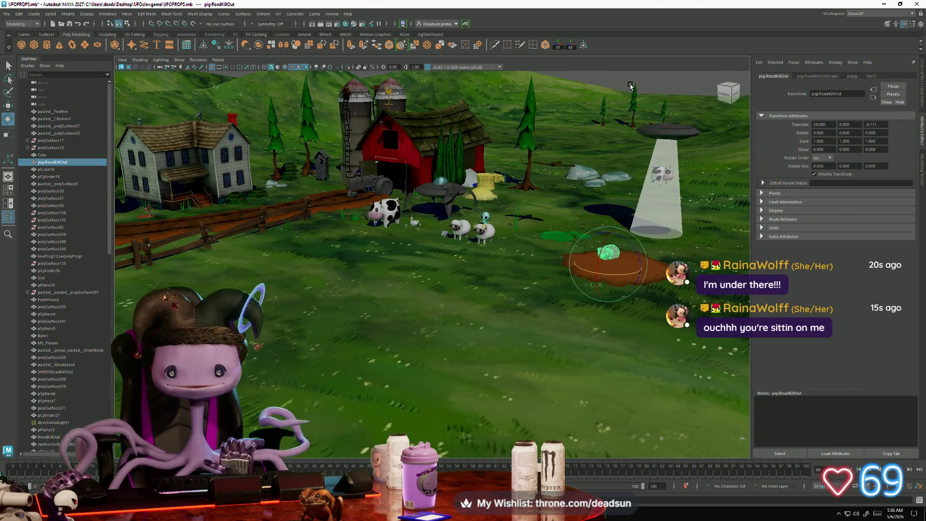
scroll(614, 81, down, 8)
click(614, 81)
mouse_move(614, 80)
alt+mouse_down()
mouse_move(444, 318)
mouse_move(425, 323)
alt+mouse_up()
scroll(463, 288, up, 5)
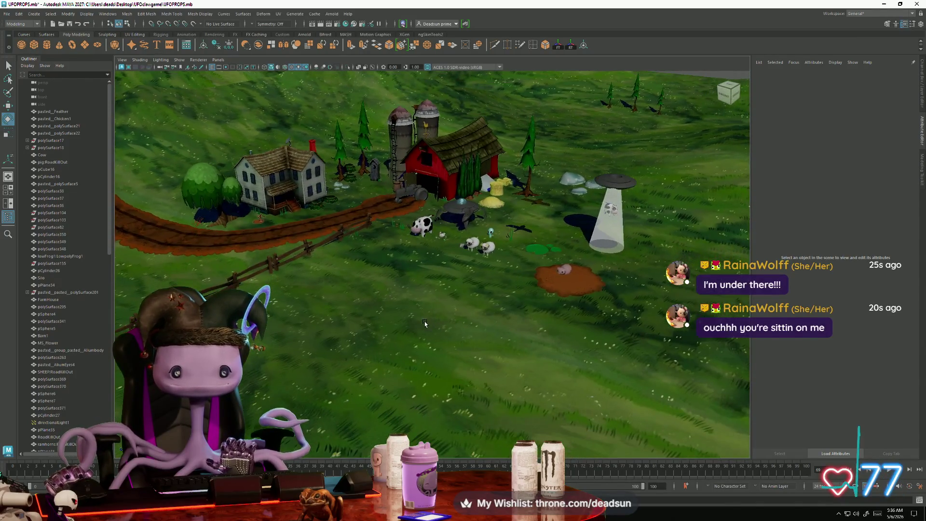
scroll(426, 313, up, 3)
scroll(426, 313, down, 5)
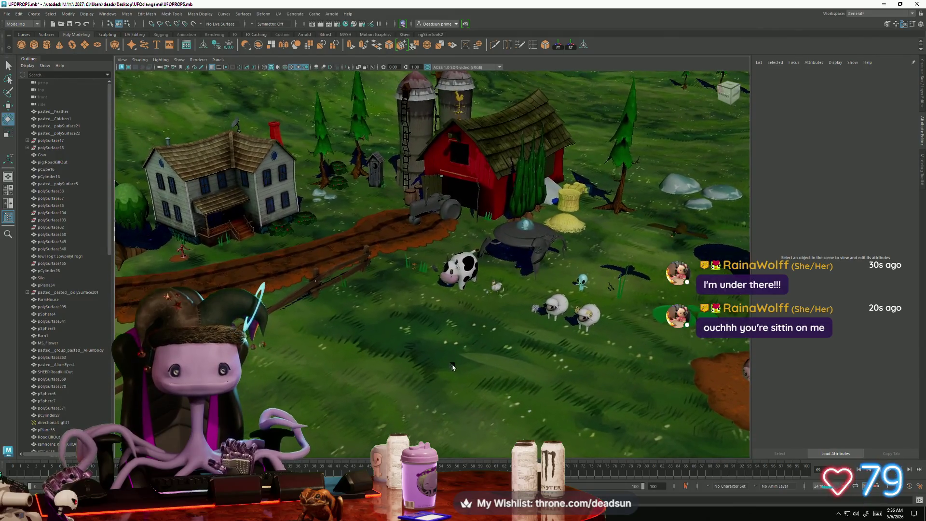
scroll(419, 361, down, 6)
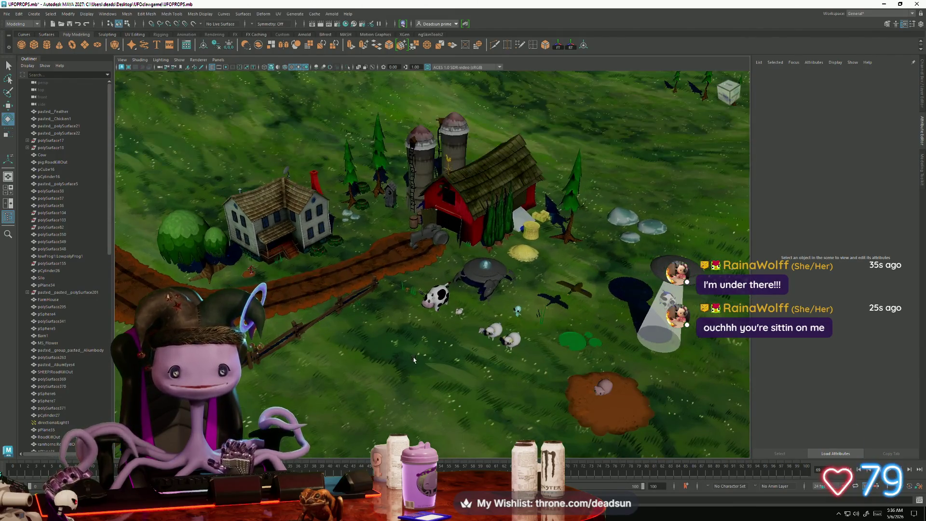
alt+middle_drag(367, 330, 308, 291)
click(261, 211)
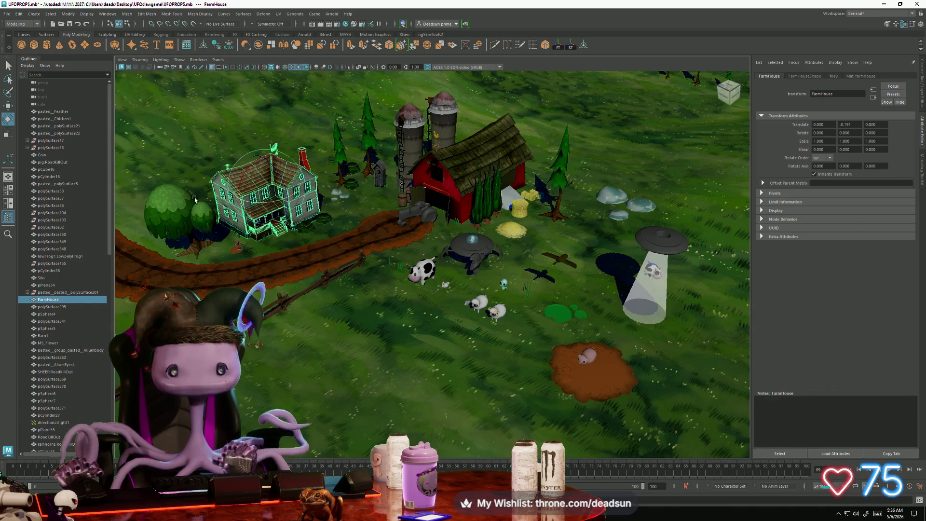
scroll(290, 229, up, 2)
scroll(291, 230, up, 3)
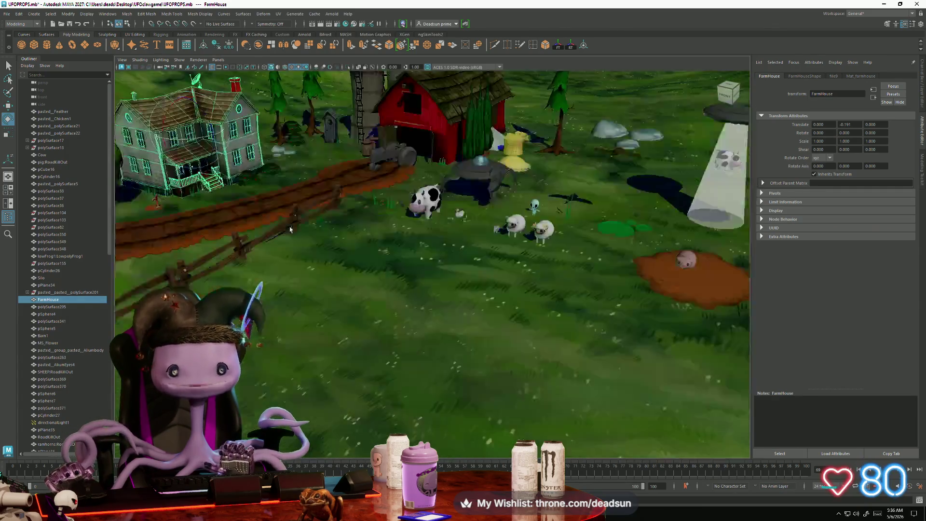
scroll(291, 229, down, 5)
scroll(306, 260, up, 5)
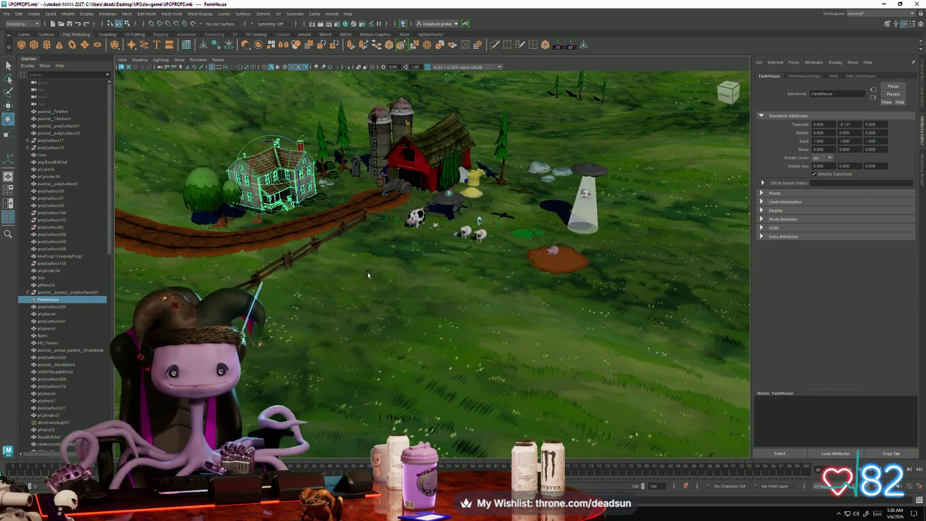
click(369, 274)
alt+drag(413, 250, 406, 238)
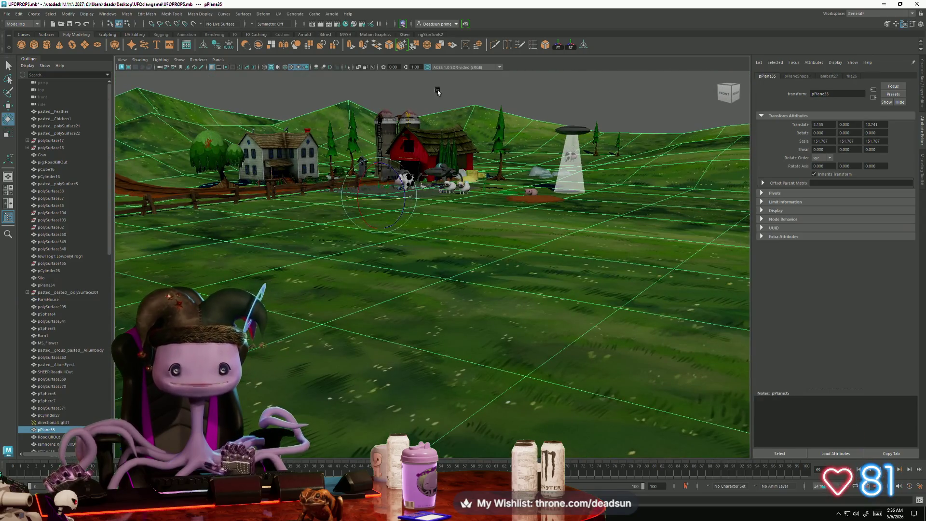
click(437, 92)
alt+drag(437, 92, 405, 198)
scroll(405, 198, up, 5)
mouse_move(435, 243)
alt+right_down()
mouse_move(333, 228)
mouse_move(347, 261)
mouse_move(224, 166)
alt+right_up()
scroll(334, 229, down, 3)
drag(519, 329, 519, 330)
key(f)
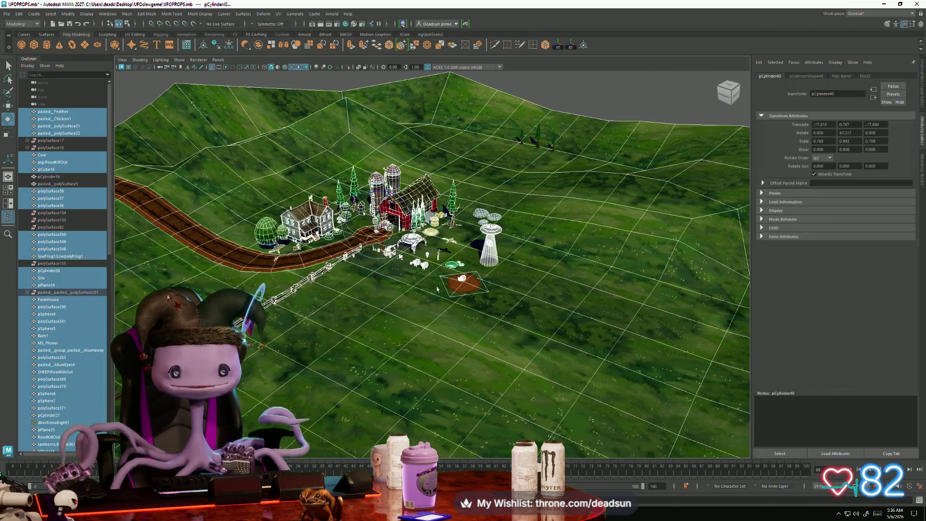
scroll(385, 295, up, 5)
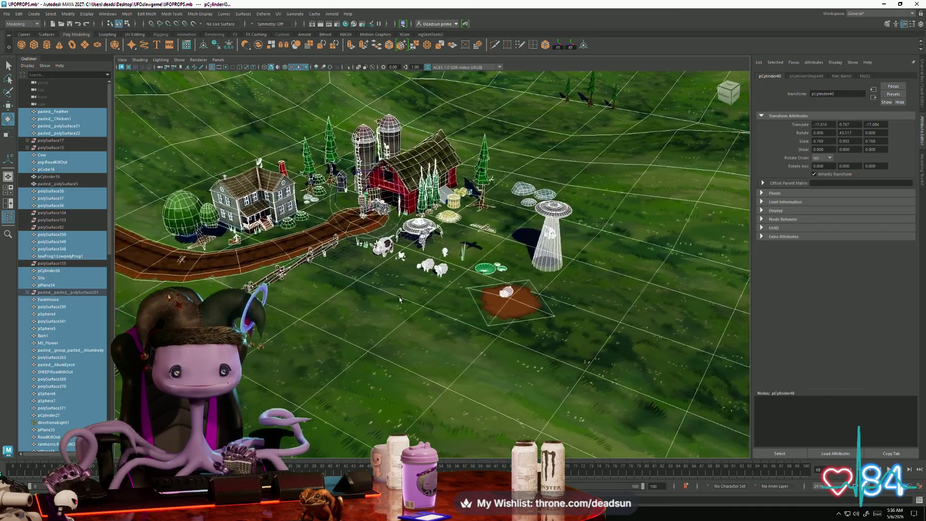
scroll(419, 292, up, 2)
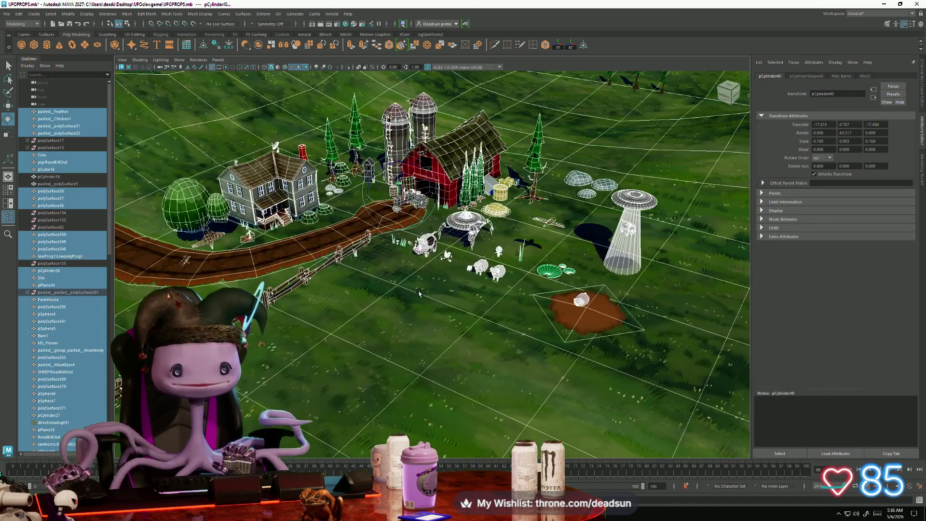
mouse_move(418, 291)
alt+mouse_down()
mouse_move(413, 309)
mouse_move(333, 307)
mouse_move(411, 309)
mouse_move(404, 289)
mouse_move(405, 300)
alt+mouse_up()
click(412, 122)
alt+drag(412, 122, 384, 252)
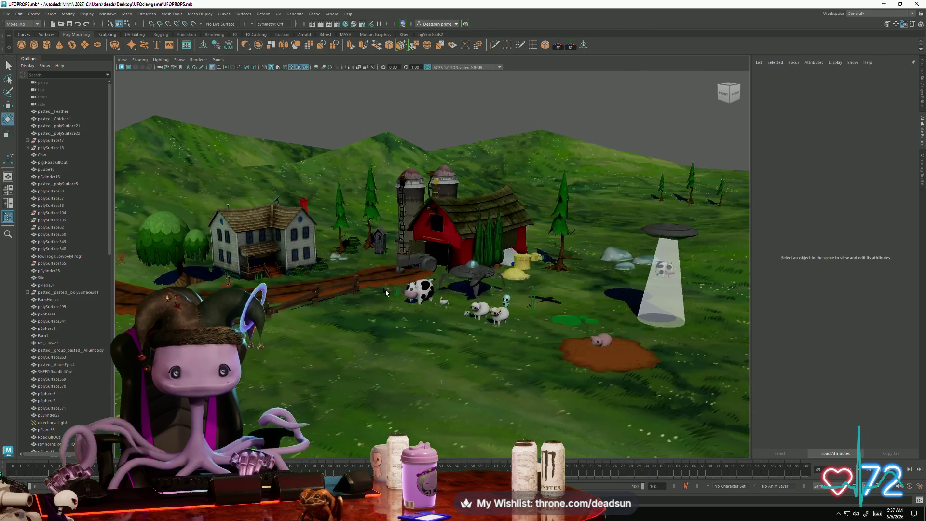
drag(190, 112, 608, 392)
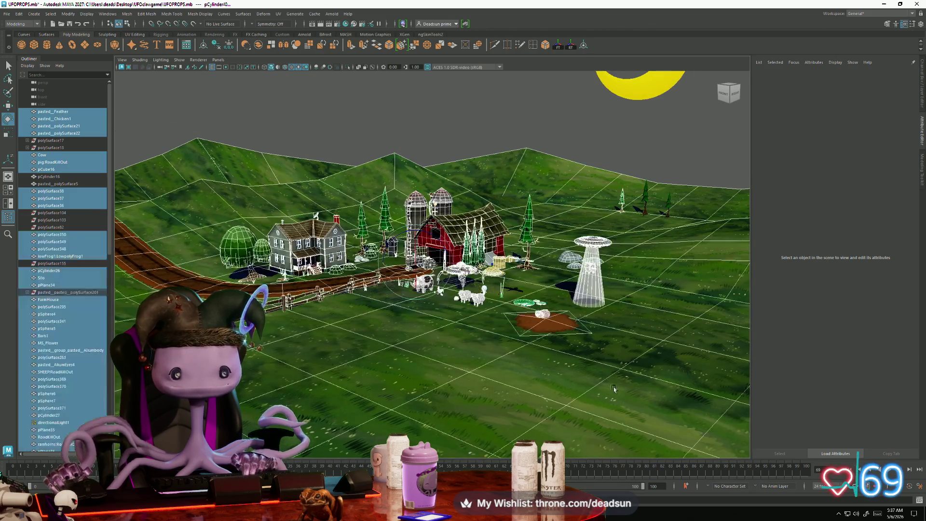
click(415, 143)
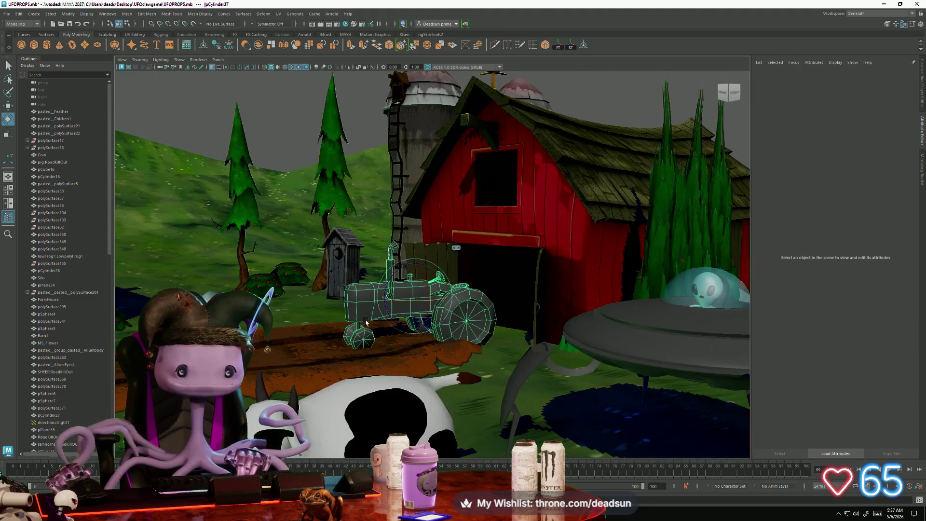
Select the tractor beside the barn, frame it, and show its position and rotation values
click(389, 287)
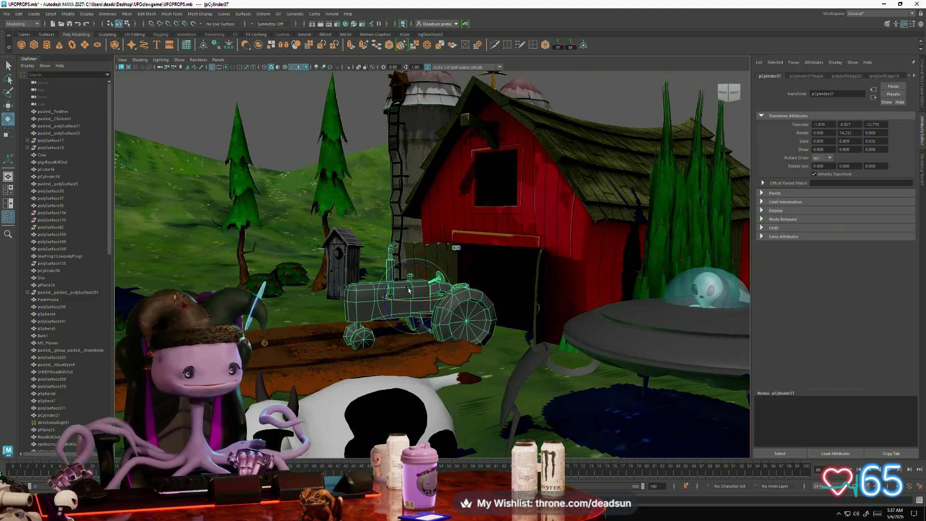
key(f)
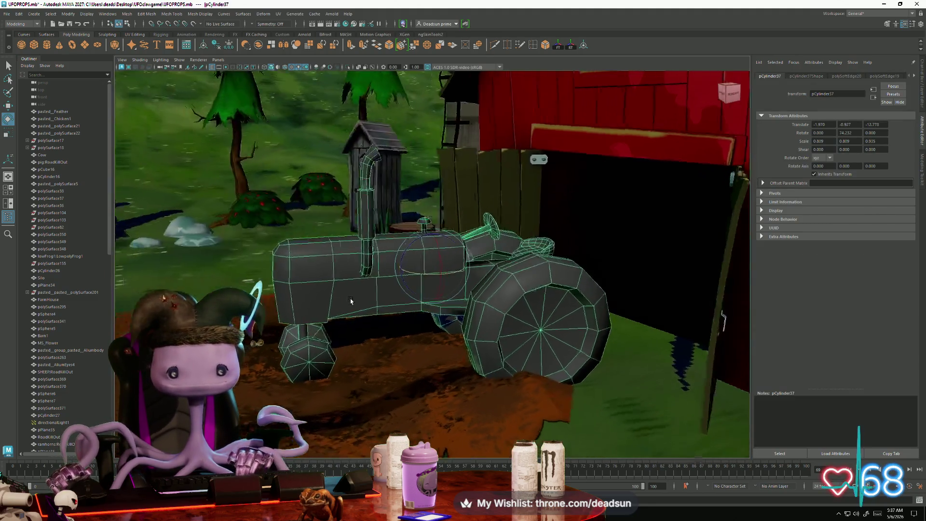
mouse_move(342, 303)
alt+mouse_down()
mouse_move(274, 296)
mouse_move(354, 305)
alt+mouse_up()
key(ctrl+shift+a)
key(ctrl+z)
key(ctrl+z)
key(ctrl+z)
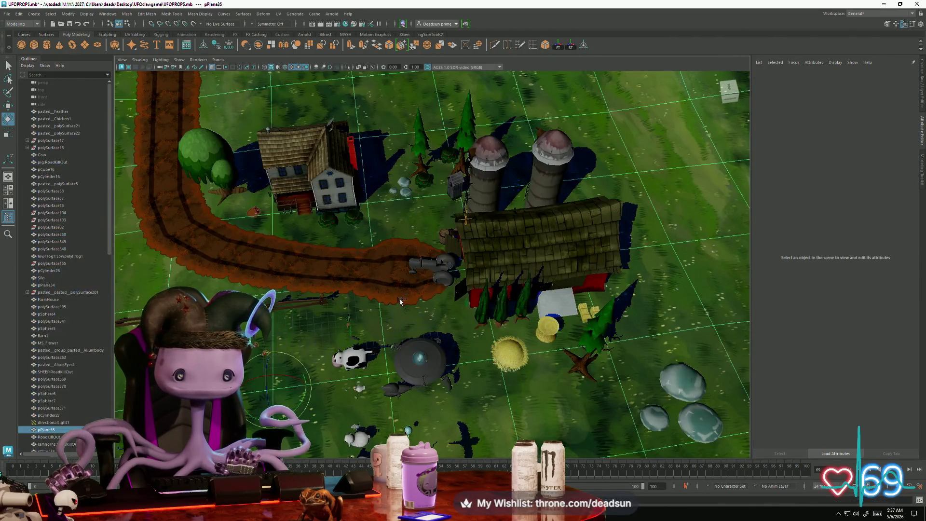
key(ctrl+z)
key(ctrl+z)
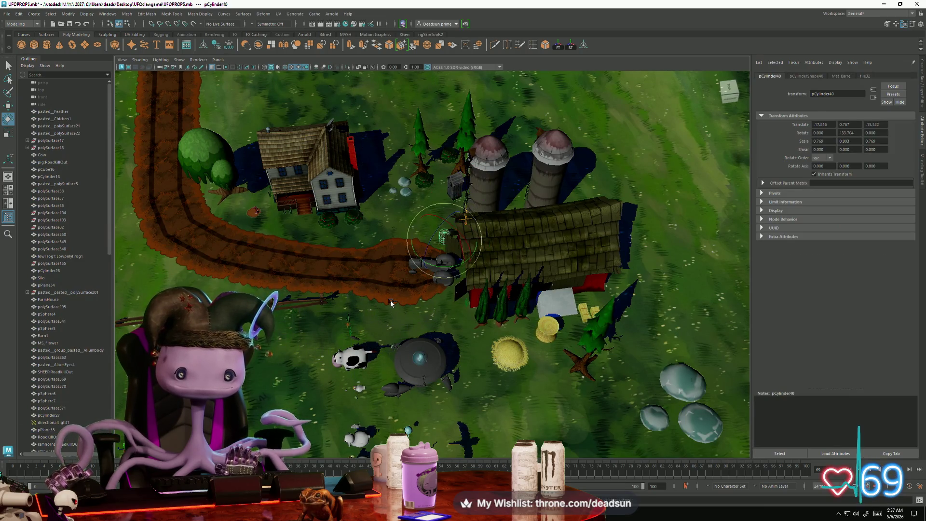
key(ctrl+z)
key(ctrl+z)
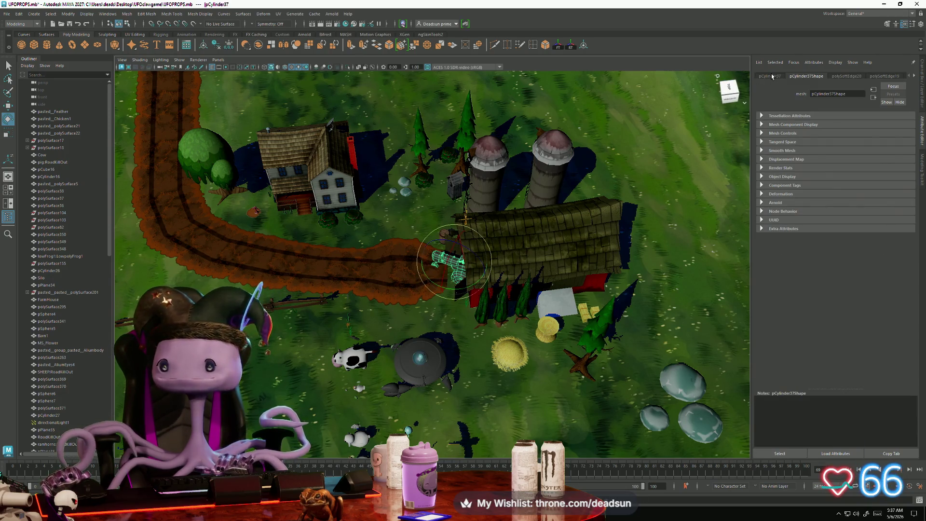
click(770, 76)
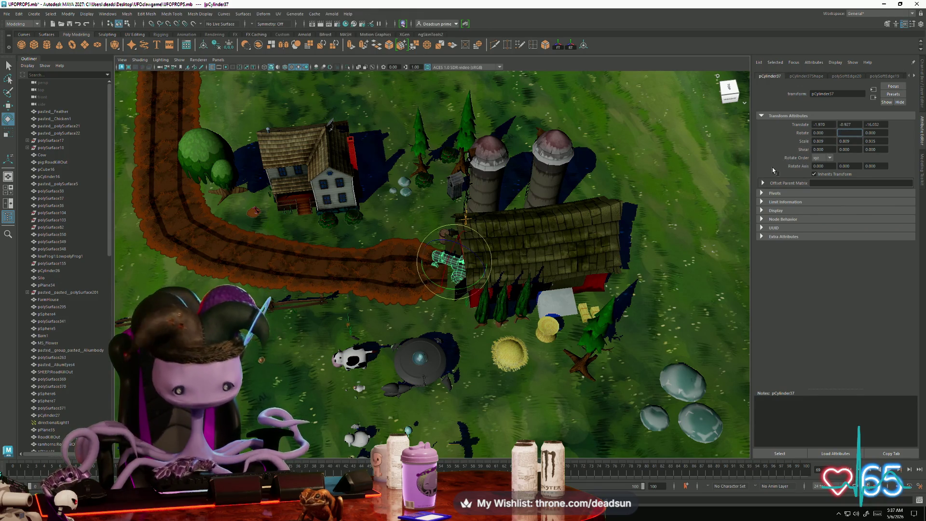
Orbit down to a low view of the farm and inspect the farmhouse roof up close
alt+drag(354, 295, 372, 296)
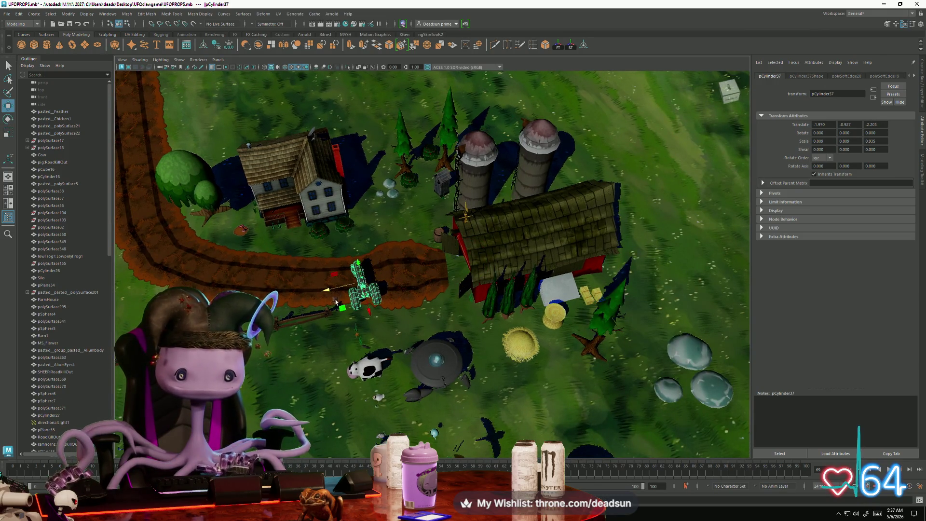
mouse_move(351, 298)
alt+mouse_down()
mouse_move(410, 296)
mouse_move(374, 332)
mouse_move(338, 299)
mouse_move(360, 316)
alt+mouse_up()
click(411, 296)
scroll(333, 297, up, 5)
click(383, 181)
scroll(383, 180, up, 5)
mouse_move(383, 180)
alt+mouse_down()
mouse_move(411, 270)
mouse_move(389, 281)
mouse_move(403, 154)
mouse_move(352, 216)
mouse_move(158, 200)
mouse_move(259, 230)
mouse_move(362, 200)
alt+mouse_up()
scroll(386, 277, down, 10)
click(404, 151)
scroll(264, 236, up, 3)
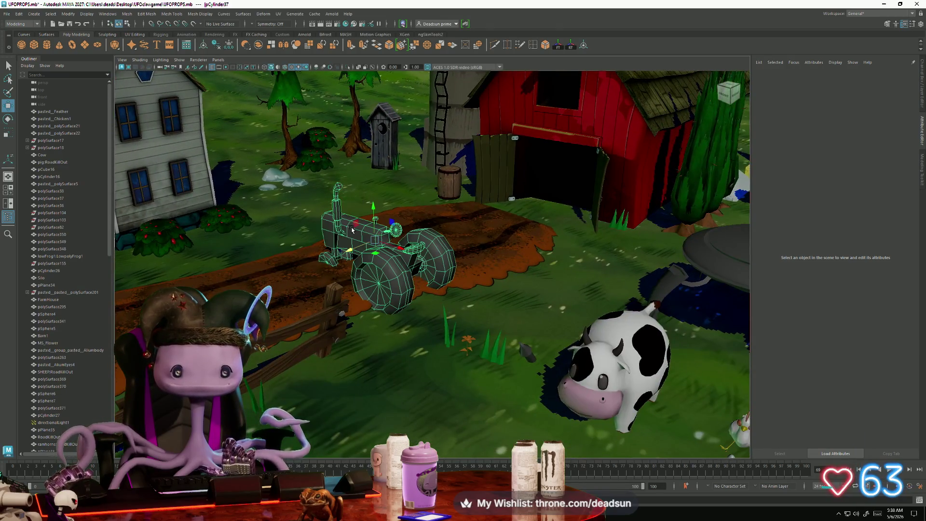
Drag the tractor into the field beside the pig's mud patch and frame it
click(342, 243)
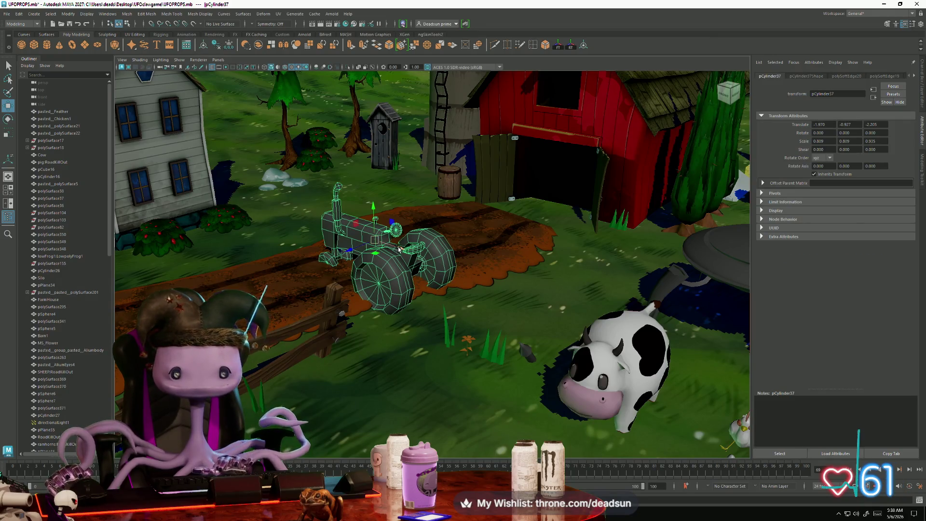
drag(398, 249, 472, 280)
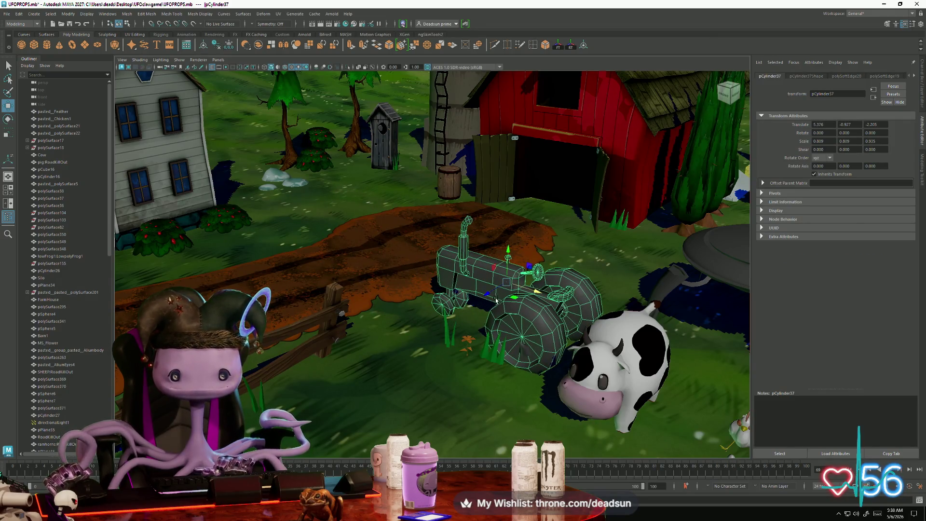
mouse_move(396, 311)
mouse_down()
mouse_move(415, 294)
mouse_move(400, 273)
mouse_up()
scroll(399, 274, down, 5)
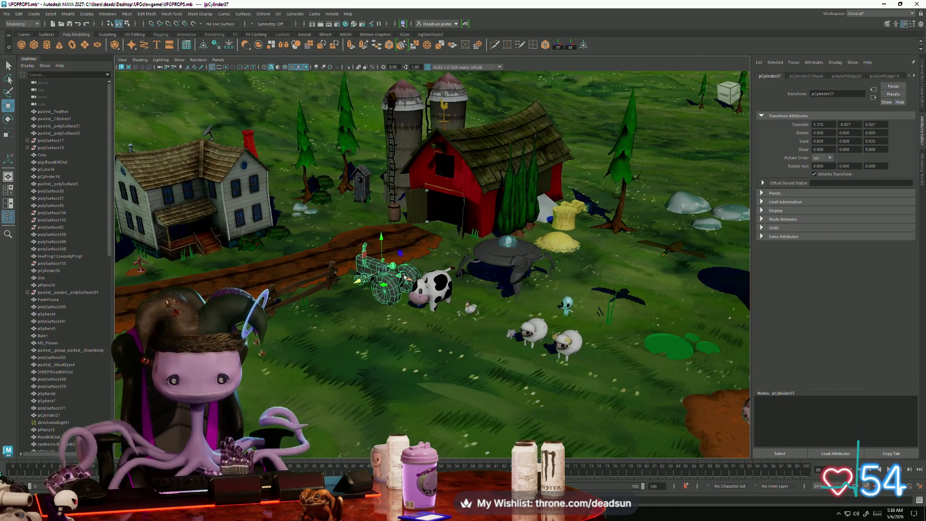
drag(706, 373, 699, 374)
key(f)
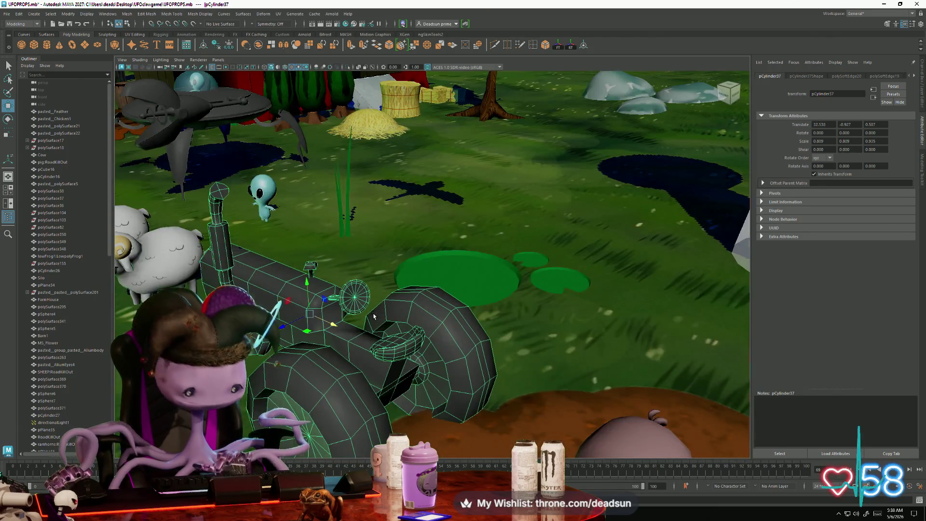
alt+drag(373, 316, 316, 155)
click(343, 83)
mouse_move(343, 83)
alt+mouse_down()
mouse_move(462, 279)
mouse_move(297, 310)
mouse_move(390, 290)
alt+mouse_up()
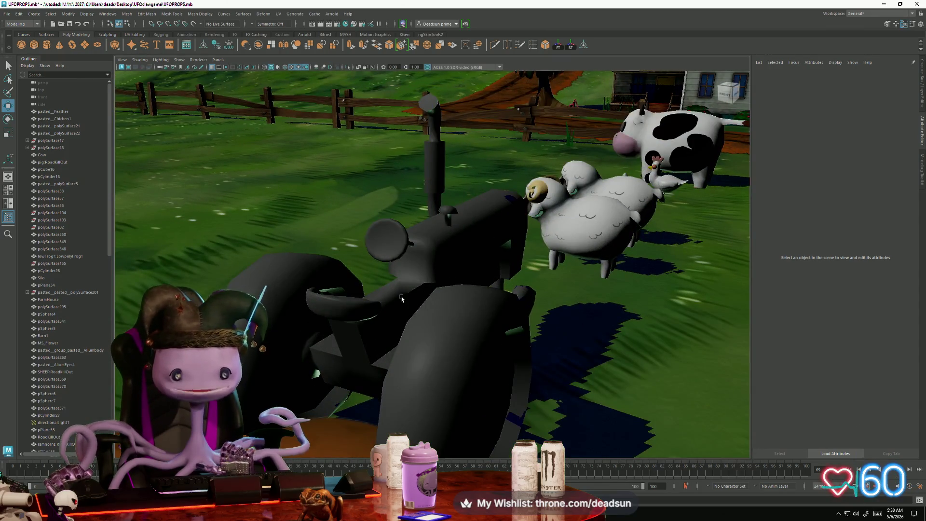
Switch the tractor to edge mode, select an edge, and apply Mesh Display > Harden Edge
click(402, 299)
right_click(402, 293)
click(403, 261)
click(403, 299)
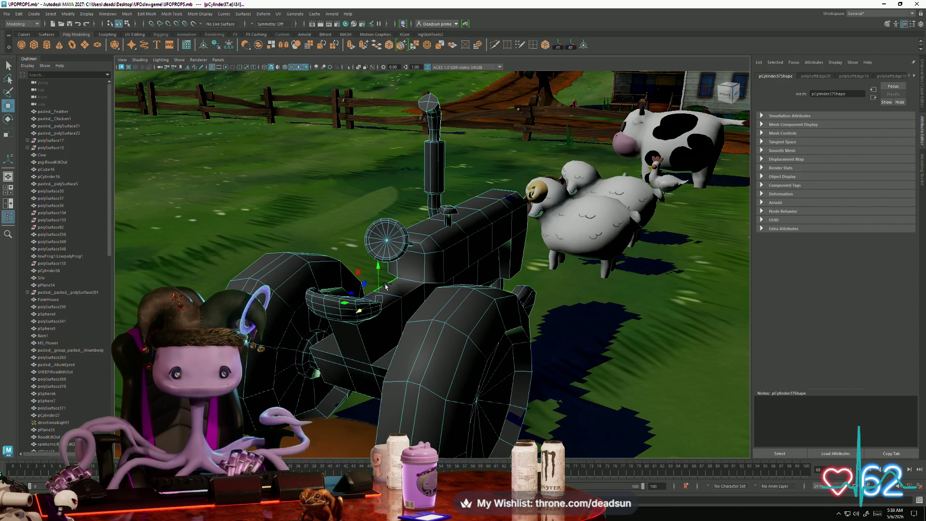
click(146, 14)
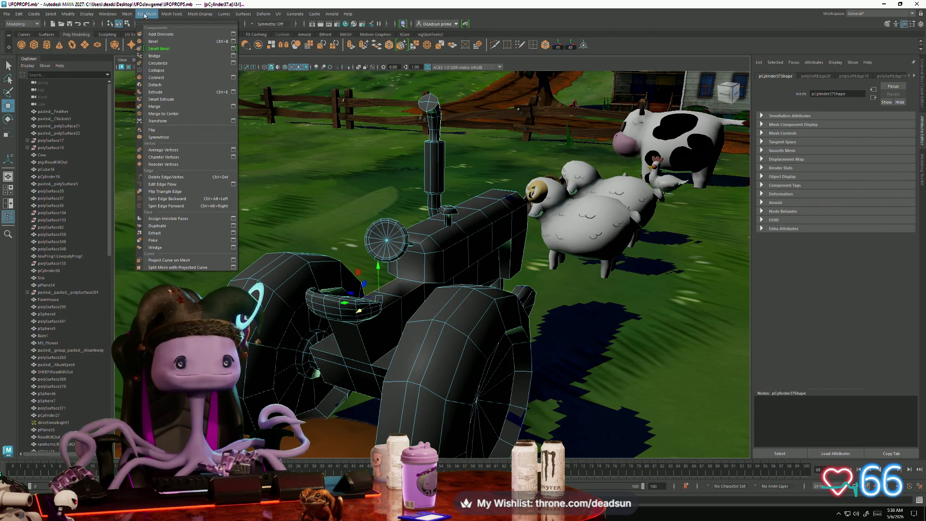
mouse_move(194, 15)
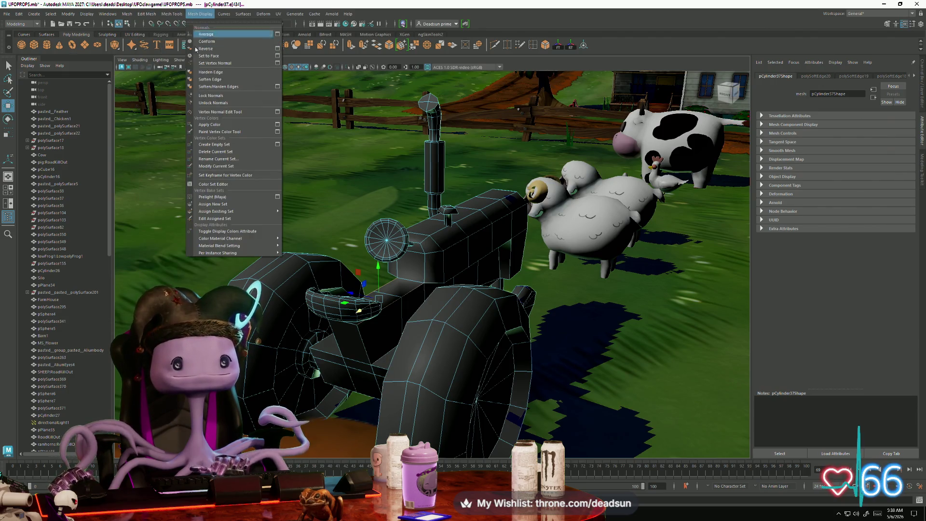
click(212, 74)
Orbit around the tractor to check the crisp shading, ending on a low view with the pig
alt+drag(338, 241, 431, 311)
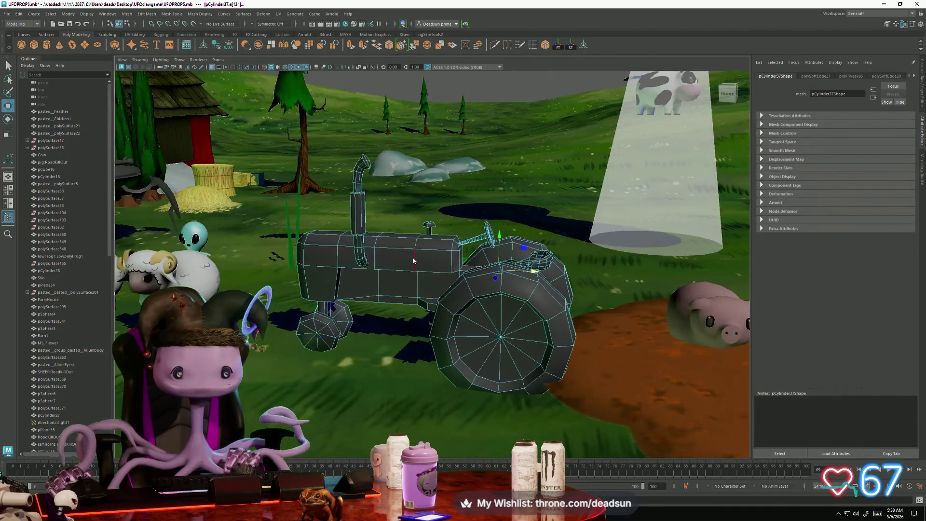
click(472, 166)
mouse_move(472, 167)
alt+mouse_down()
mouse_move(442, 349)
mouse_move(326, 289)
mouse_move(402, 311)
mouse_move(463, 285)
mouse_move(409, 306)
mouse_move(399, 336)
alt+mouse_up()
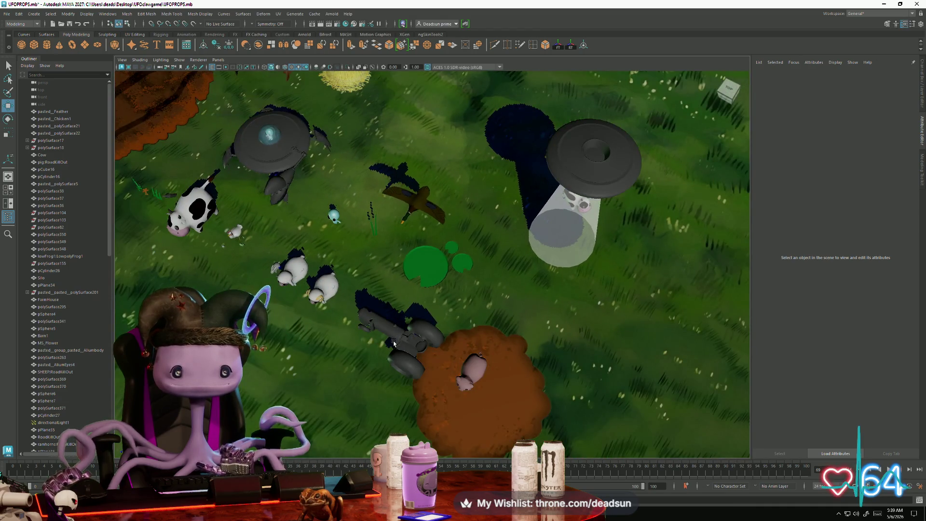
mouse_move(370, 372)
alt+mouse_down()
mouse_move(391, 331)
mouse_move(406, 376)
mouse_move(393, 370)
mouse_move(393, 385)
alt+mouse_up()
scroll(391, 370, up, 3)
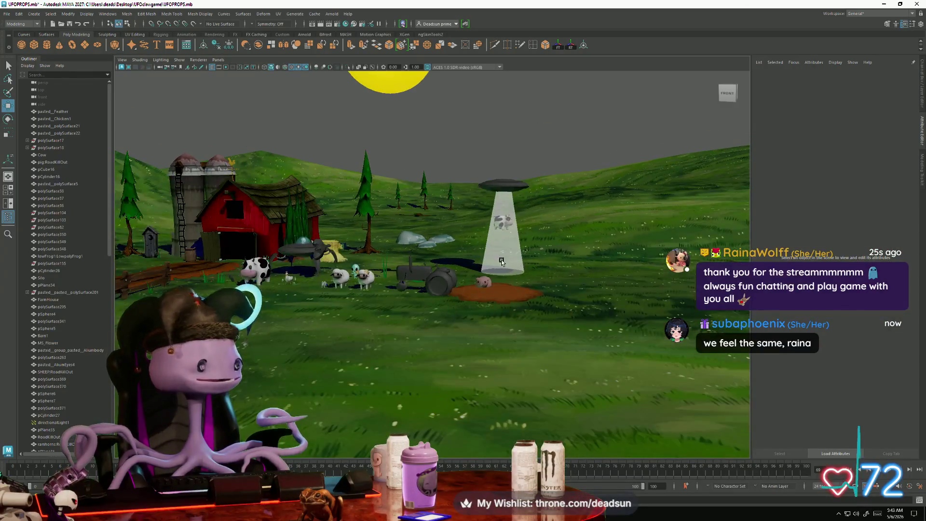
alt+drag(474, 233, 461, 255)
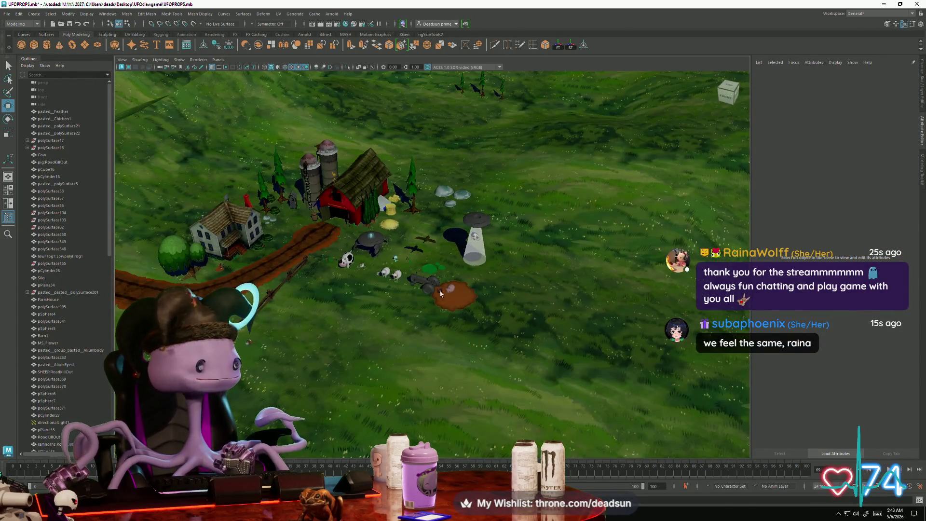
alt+drag(440, 293, 460, 286)
click(434, 292)
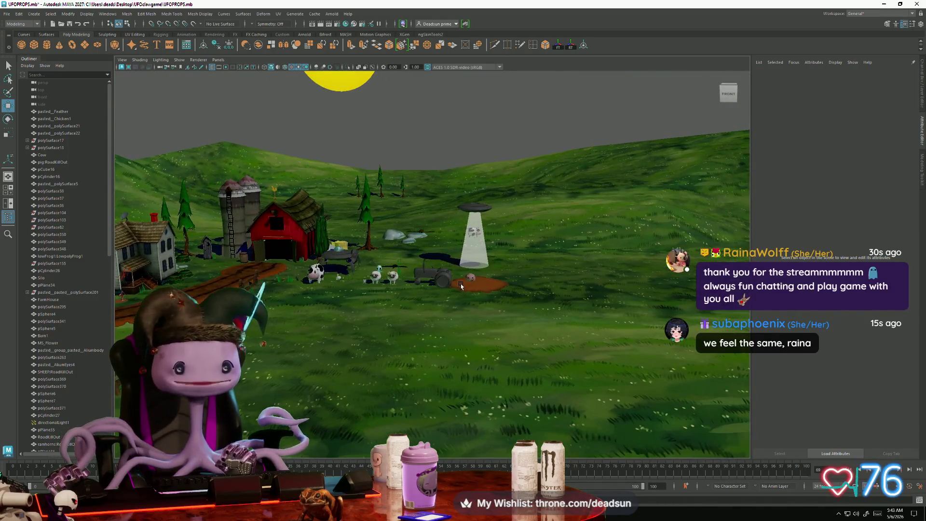
mouse_move(440, 158)
alt+mouse_down()
mouse_move(379, 274)
mouse_move(396, 285)
alt+mouse_up()
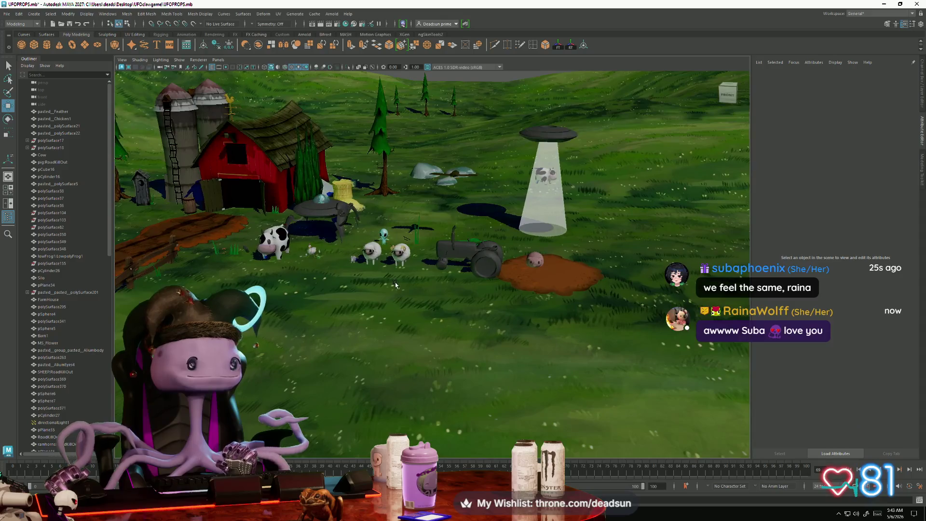
scroll(396, 285, down, 2)
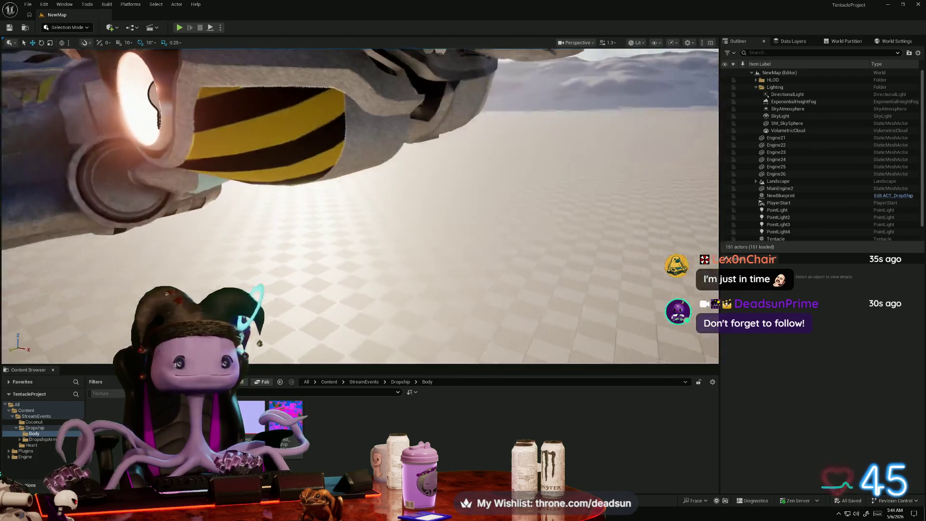
Pull back to view the whole dropship, then return to the Maya farm scene
right_drag(322, 250, 322, 250)
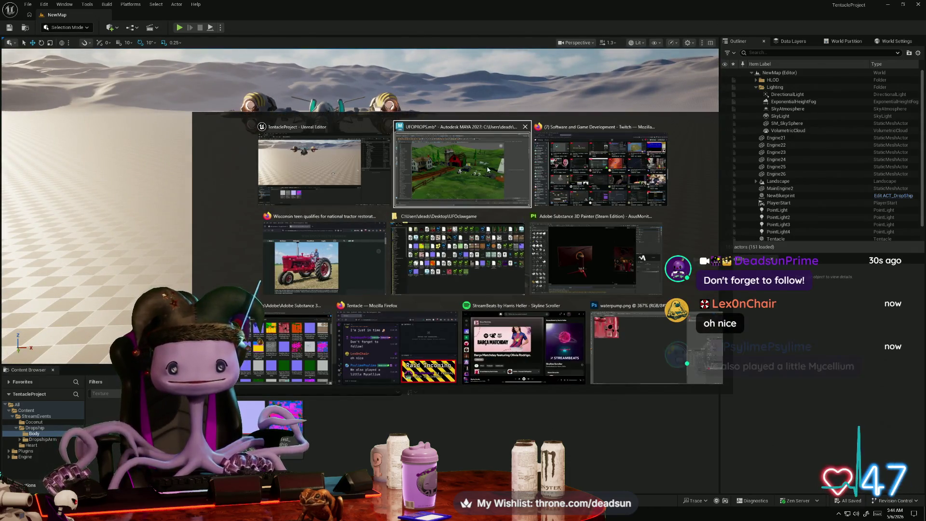
key(alt+Tab)
Frame the house, outhouse and barn, then select barrel pCylinder32 beside the barn
mouse_move(341, 205)
alt+right_down()
mouse_move(609, 295)
mouse_move(387, 250)
alt+right_up()
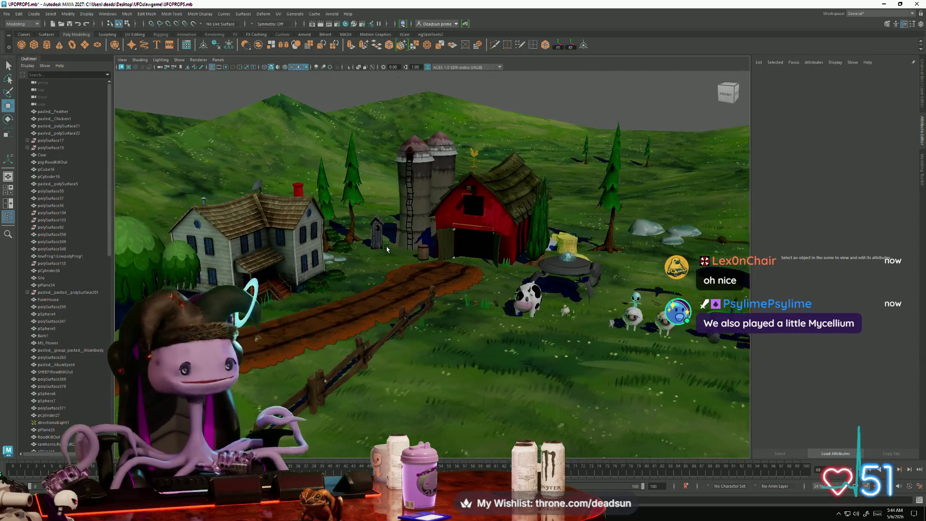
mouse_move(343, 249)
alt+mouse_down()
mouse_move(395, 256)
mouse_move(347, 251)
alt+mouse_up()
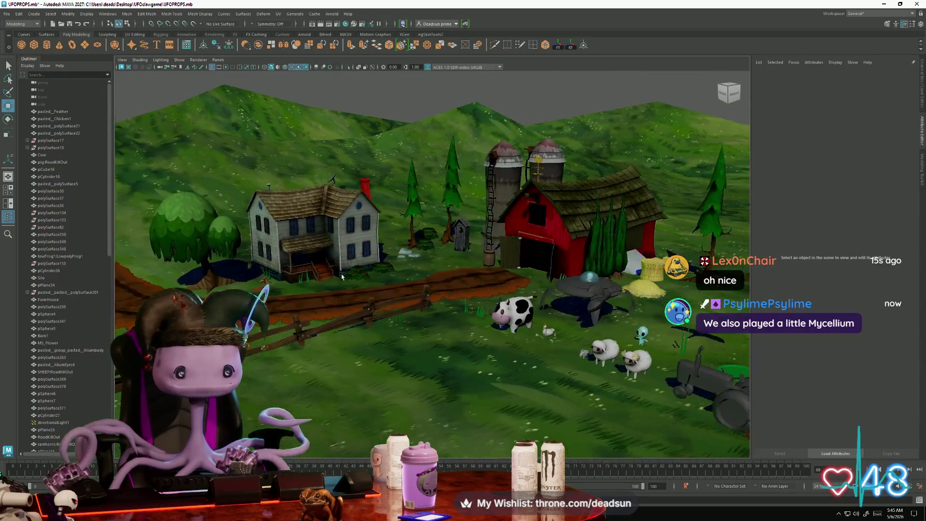
alt+right_drag(347, 251, 340, 310)
alt+drag(340, 310, 614, 239)
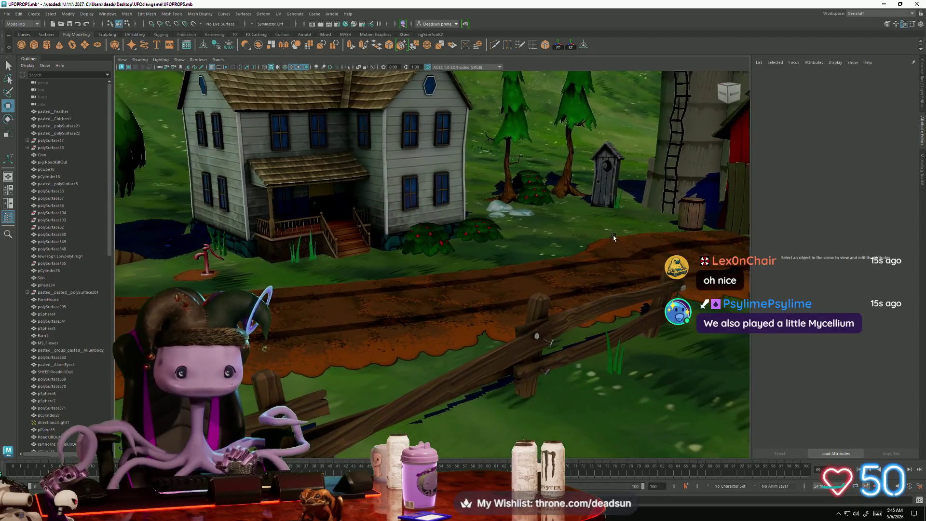
alt+right_drag(607, 232, 548, 246)
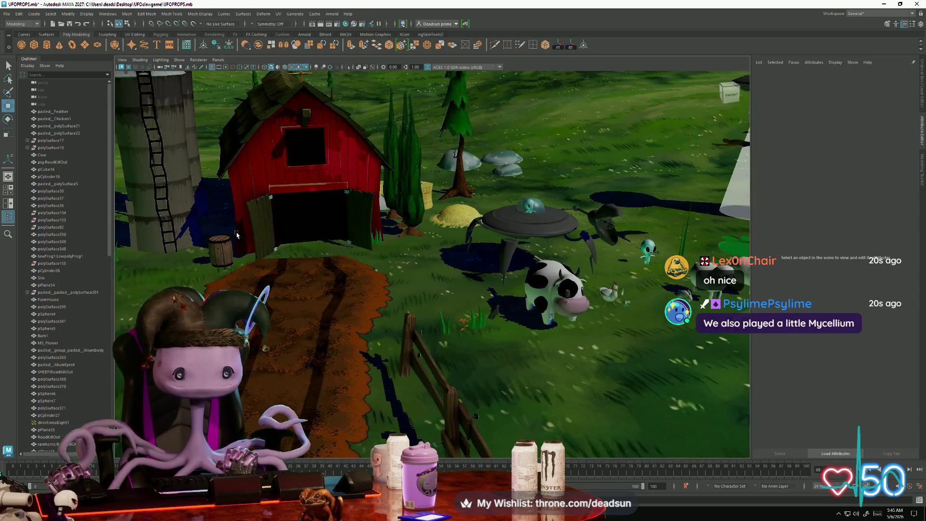
click(226, 248)
alt+drag(230, 248, 368, 272)
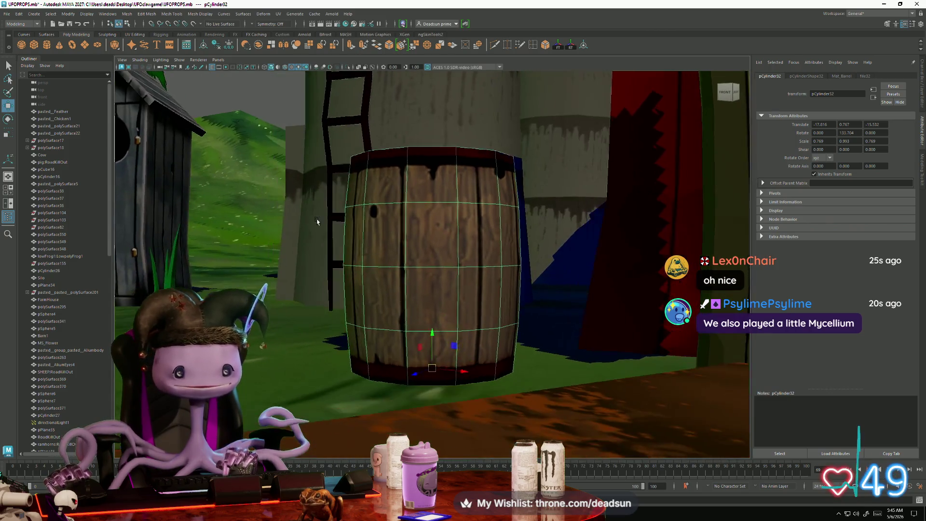
Slide barrel pCylinder32 left from the barn toward the outhouse
alt+right_drag(313, 220, 121, 128)
alt+drag(275, 219, 316, 150)
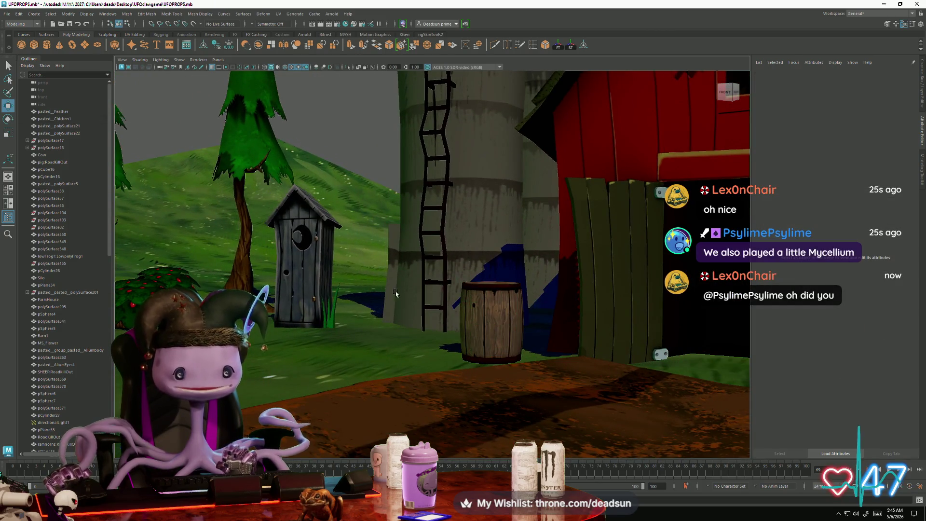
click(473, 319)
mouse_move(512, 359)
mouse_down()
mouse_move(321, 319)
mouse_move(440, 287)
mouse_move(381, 288)
mouse_up()
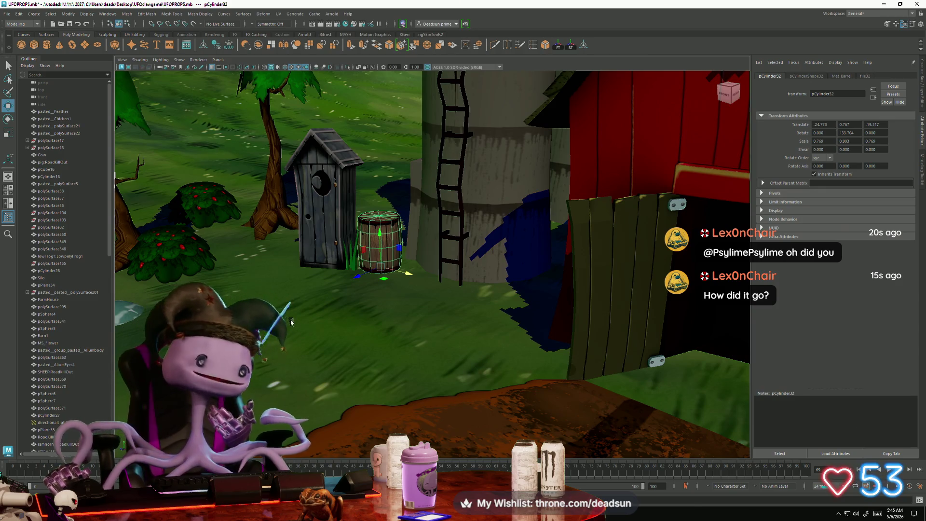
alt+drag(297, 326, 311, 308)
Nudge the barrel next to the outhouse, to translate -25.122, 0.707, -19.429, then deselect
mouse_move(389, 278)
mouse_down()
mouse_move(407, 269)
mouse_move(395, 253)
mouse_move(405, 252)
mouse_move(339, 286)
mouse_move(357, 288)
mouse_up()
scroll(385, 253, down, 8)
click(384, 253)
scroll(413, 252, up, 8)
click(328, 275)
mouse_move(357, 287)
alt+mouse_down()
mouse_move(371, 288)
mouse_move(357, 302)
alt+mouse_up()
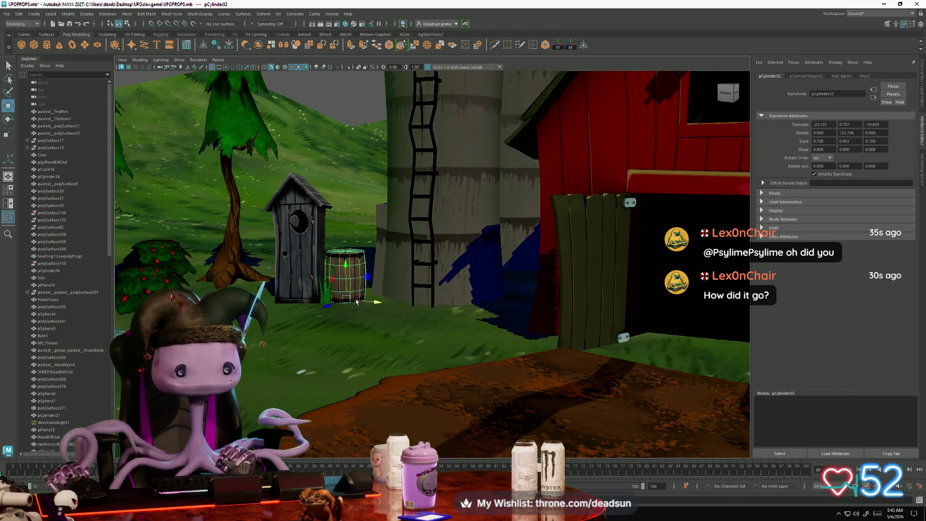
click(363, 118)
scroll(372, 193, down, 5)
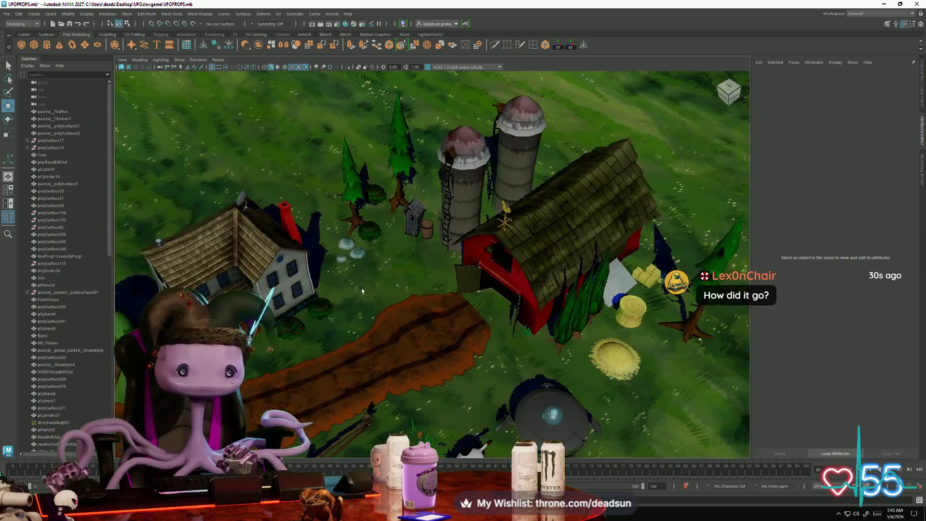
Look over the farm from above and zoom in on the outhouse and barrel
alt+drag(361, 289, 371, 317)
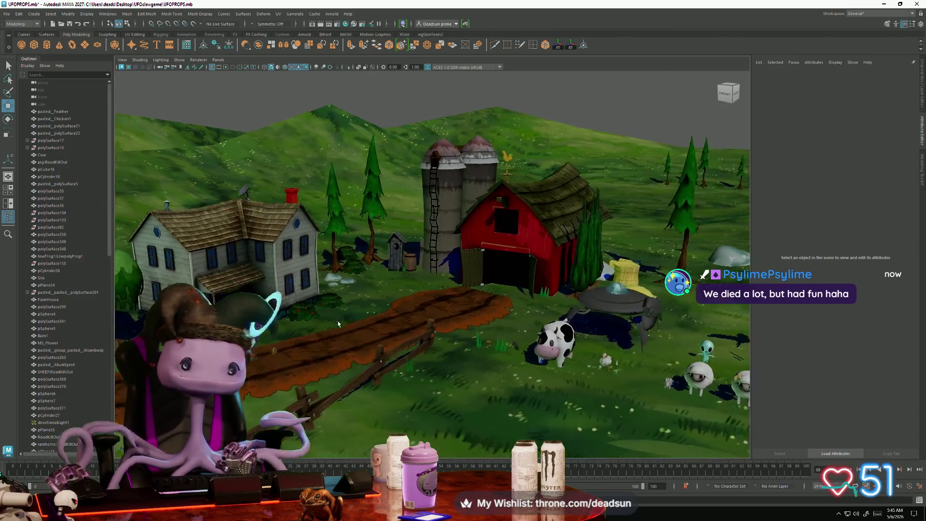
alt+drag(338, 323, 351, 339)
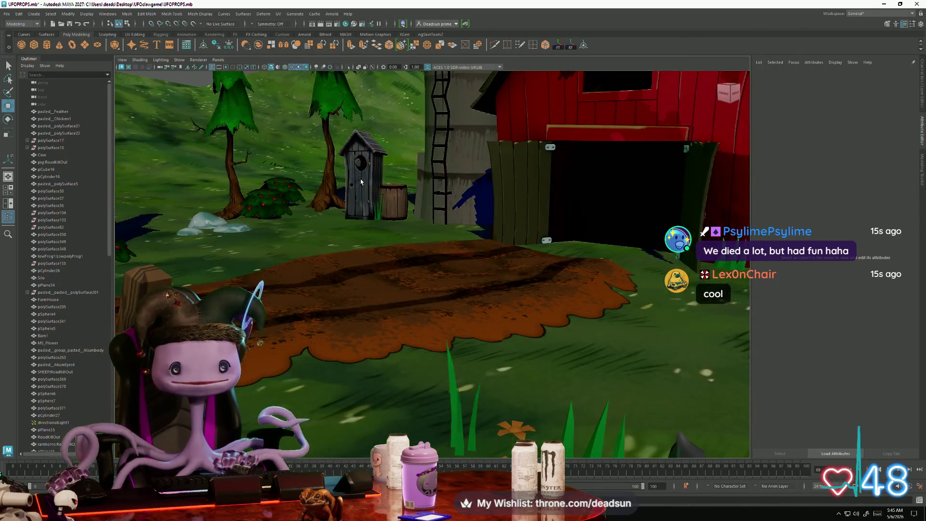
click(360, 181)
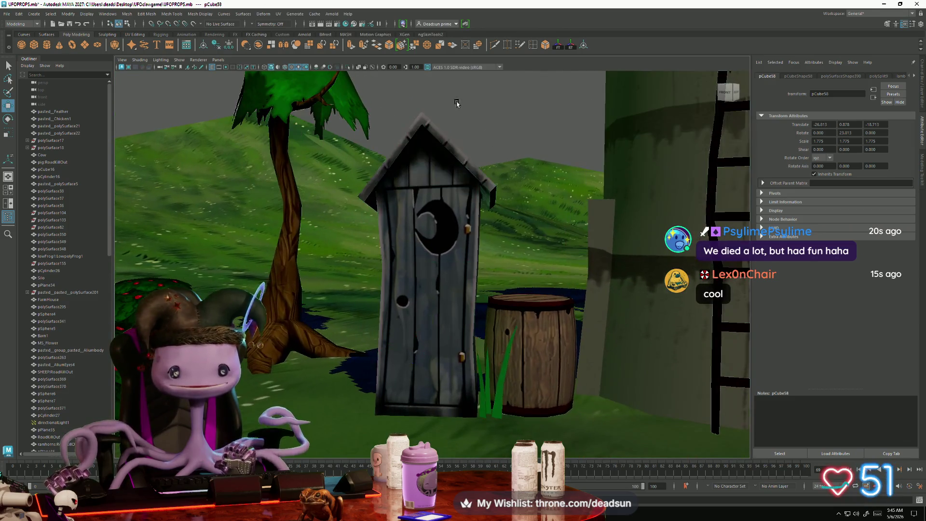
click(457, 104)
alt+right_drag(457, 103, 456, 241)
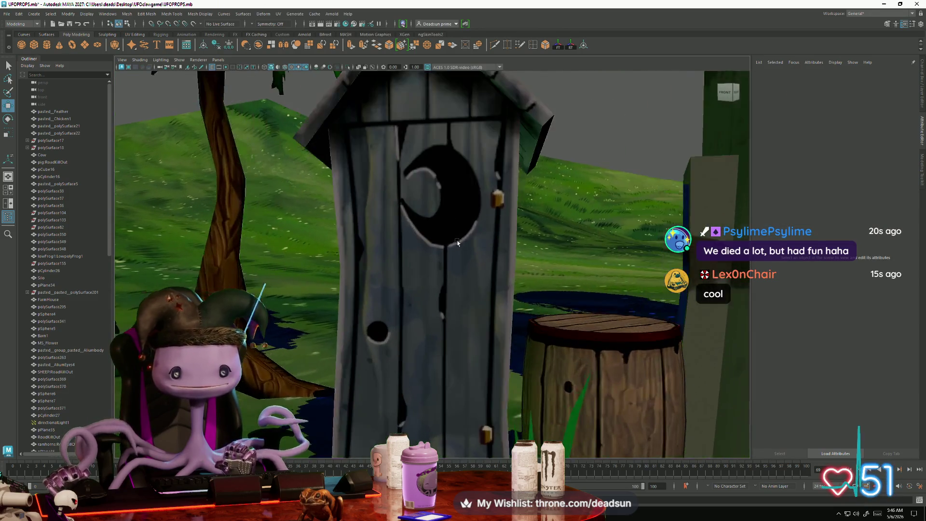
alt+drag(456, 250, 457, 272)
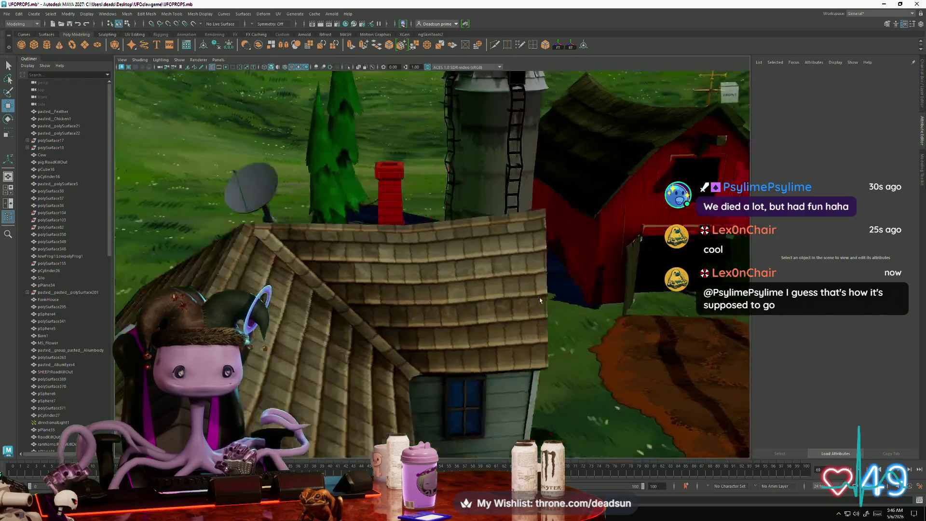
scroll(502, 301, down, 10)
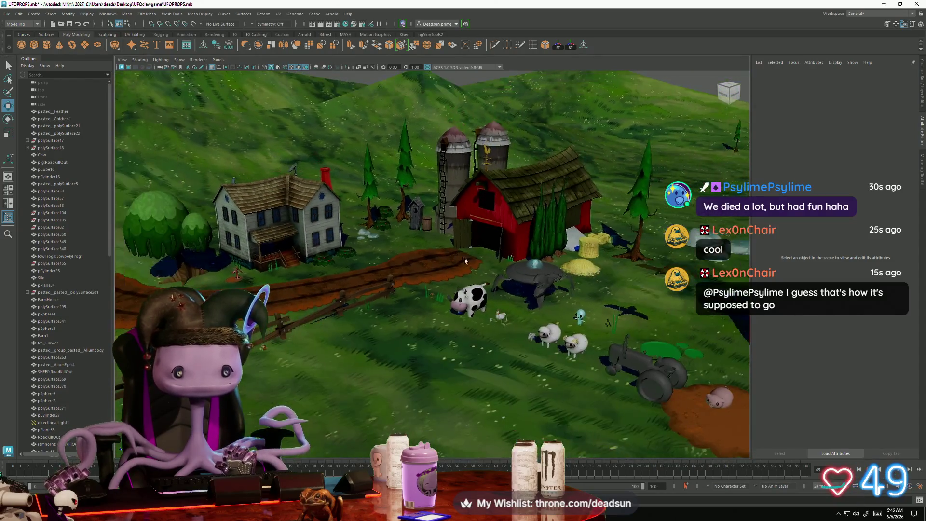
scroll(492, 265, down, 3)
Review the farm from a lower angle and save the UFOPROPS.mb scene
alt+drag(493, 266, 480, 254)
scroll(481, 266, up, 3)
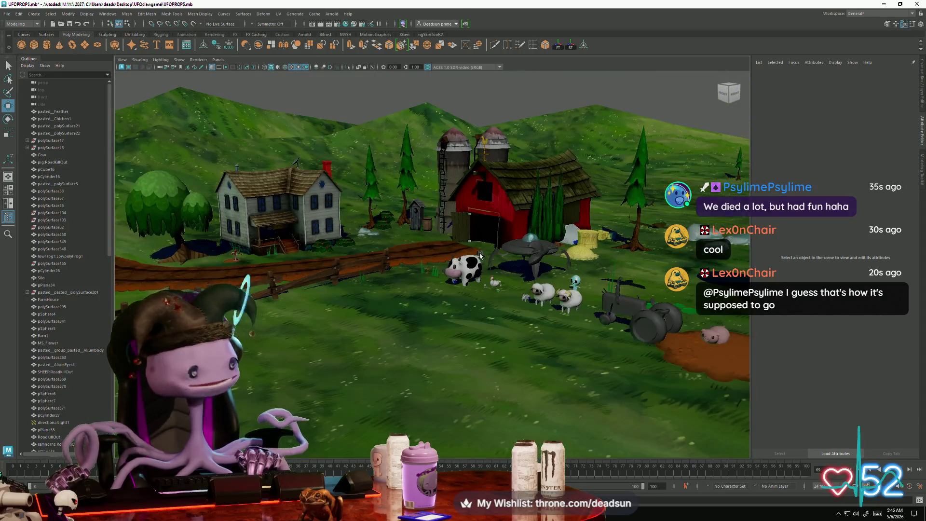
scroll(480, 255, up, 5)
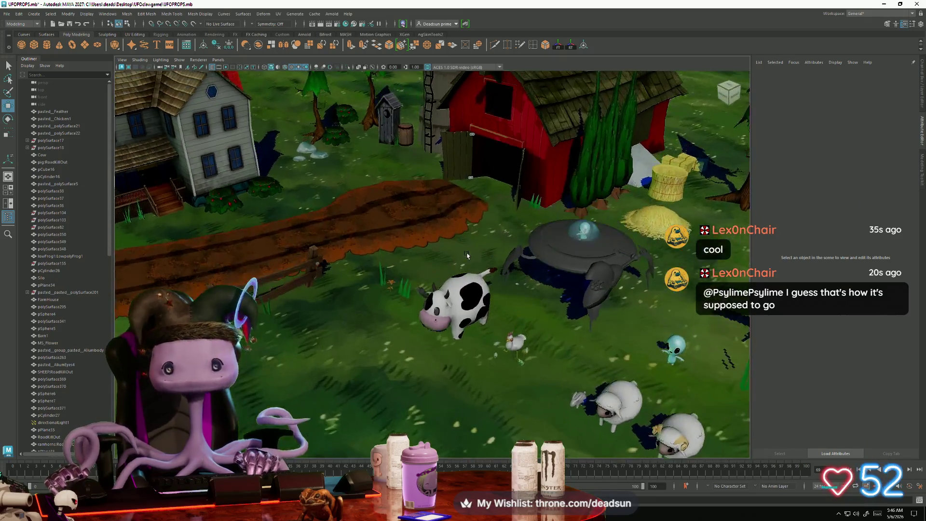
scroll(467, 254, down, 6)
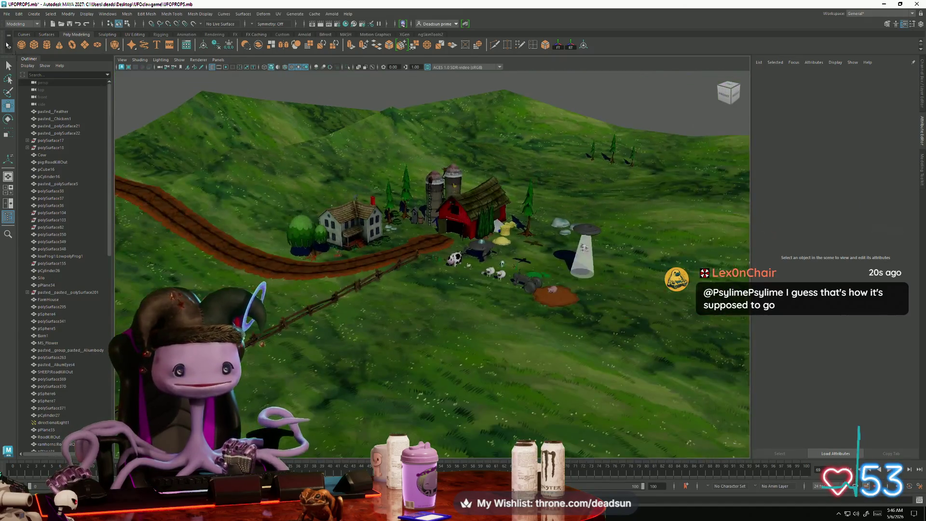
click(9, 49)
key(ctrl+s)
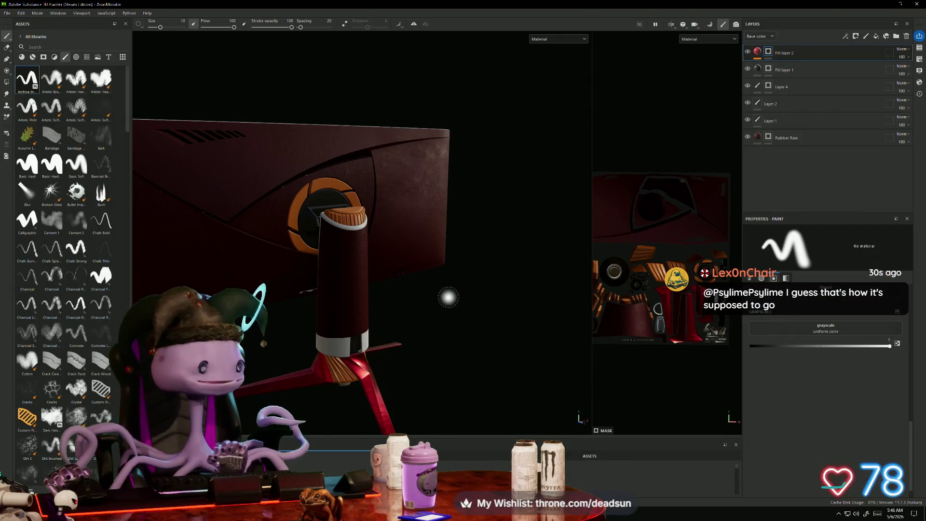
Orbit the red monitor to view its back, stand and side profile
mouse_move(467, 300)
alt+mouse_down()
mouse_move(506, 297)
mouse_move(407, 292)
alt+mouse_up()
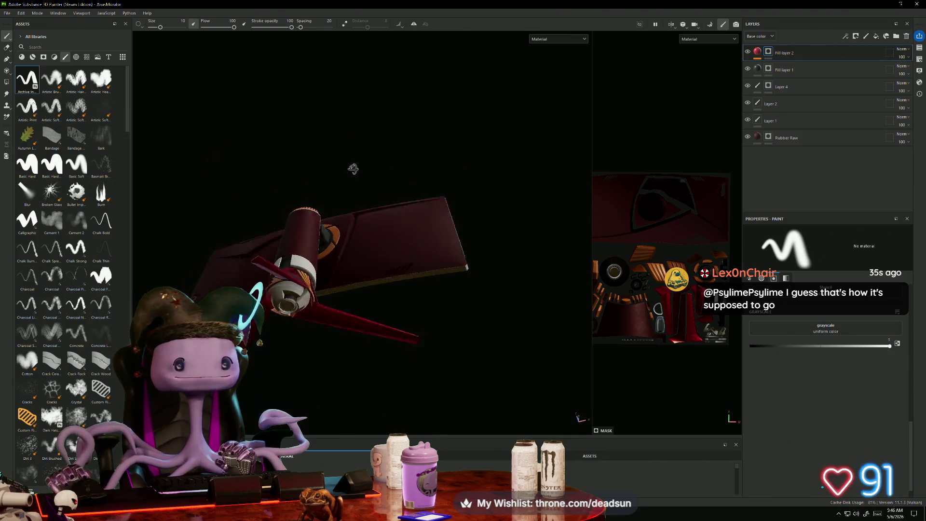
mouse_move(355, 119)
alt+mouse_down()
mouse_move(438, 295)
mouse_move(492, 294)
mouse_move(438, 296)
alt+mouse_up()
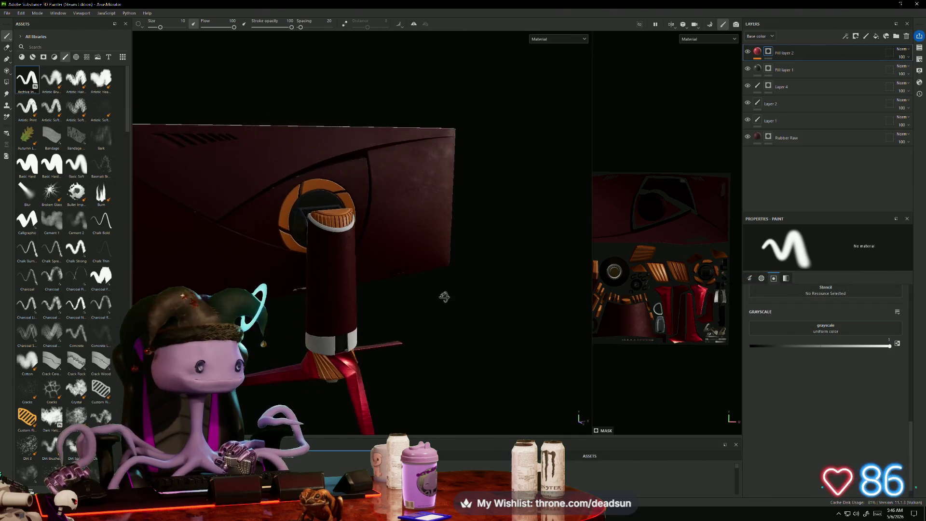
alt+middle_drag(439, 295, 539, 286)
mouse_move(539, 285)
alt+mouse_down()
mouse_move(593, 278)
mouse_move(588, 260)
mouse_move(568, 252)
mouse_move(447, 275)
mouse_move(357, 273)
mouse_move(356, 282)
alt+mouse_up()
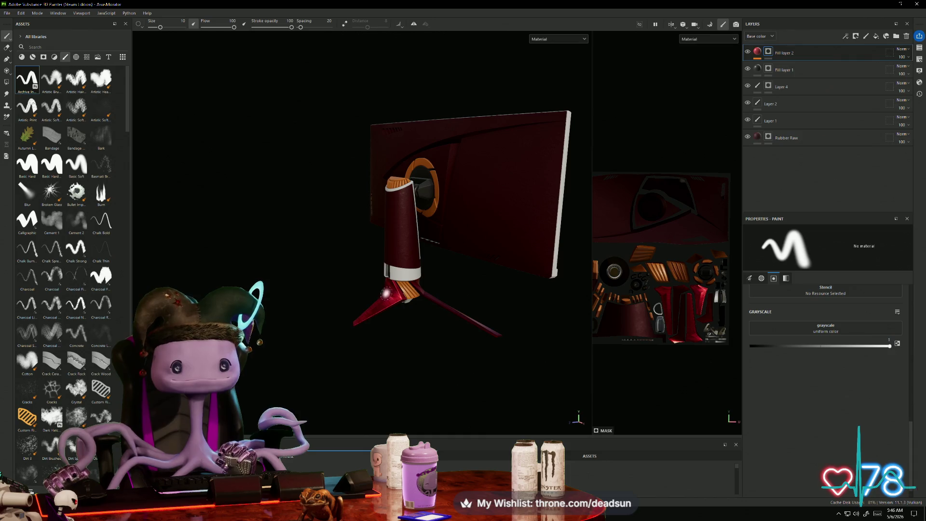